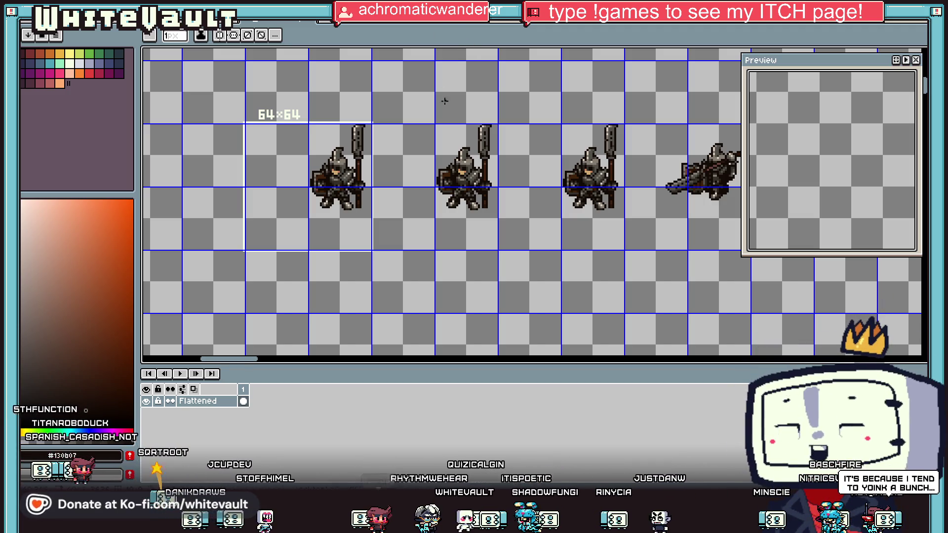
Step: Outline an extended hand right of the knight's arm in dark #130b07
scroll(444, 95, "down", 3)
scroll(530, 108, "up", 4)
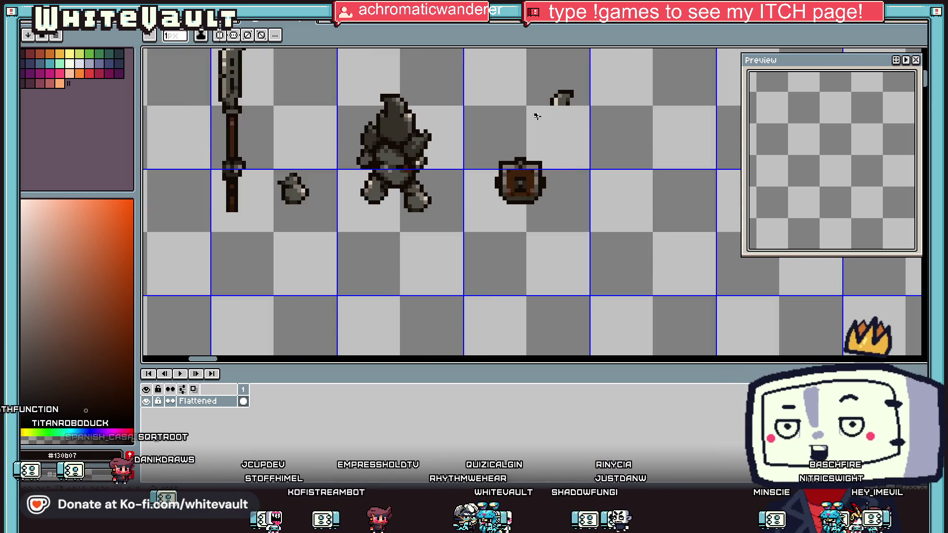
key("i")
scroll(434, 151, "up", 3)
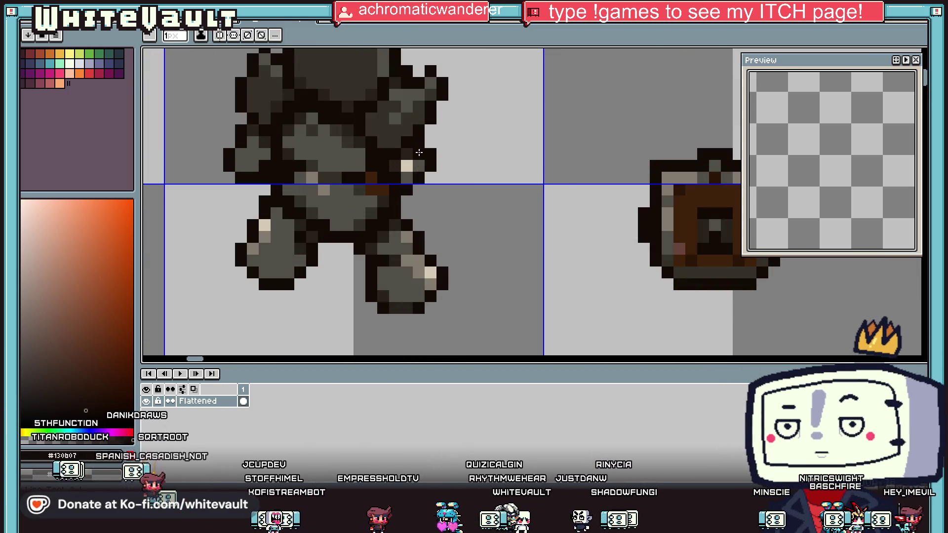
left_click(265, 137)
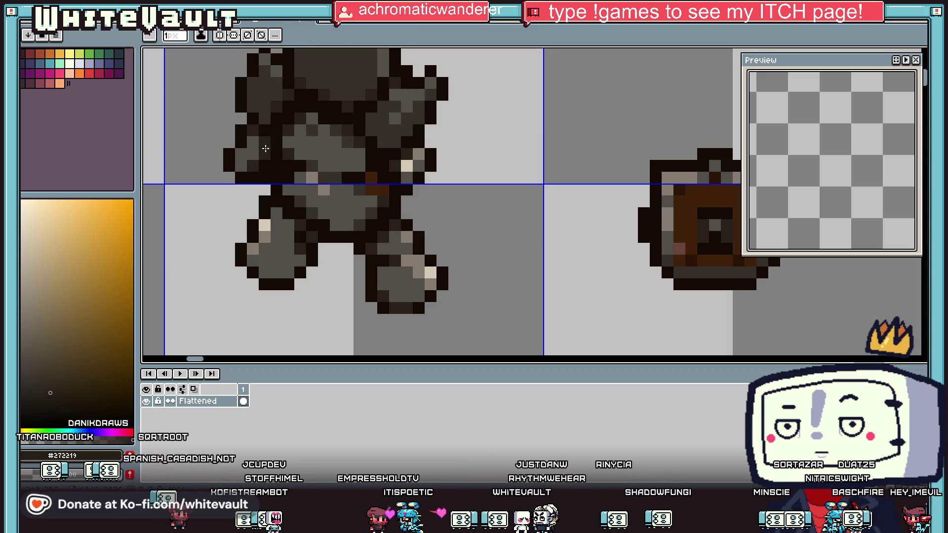
scroll(321, 157, "down", 3)
key("i")
scroll(395, 144, "up", 2)
left_click(395, 143)
scroll(395, 144, "up", 1)
mouse_move(402, 151)
left_mouse_down()
mouse_move(426, 151)
mouse_move(441, 168)
mouse_move(431, 197)
mouse_move(439, 200)
mouse_move(412, 228)
mouse_move(359, 226)
mouse_move(415, 214)
left_mouse_up()
Step: Fill the new hand shape with the armour's mid grey #524f4a
left_click(364, 194, "alt")
key("g")
left_click(417, 187)
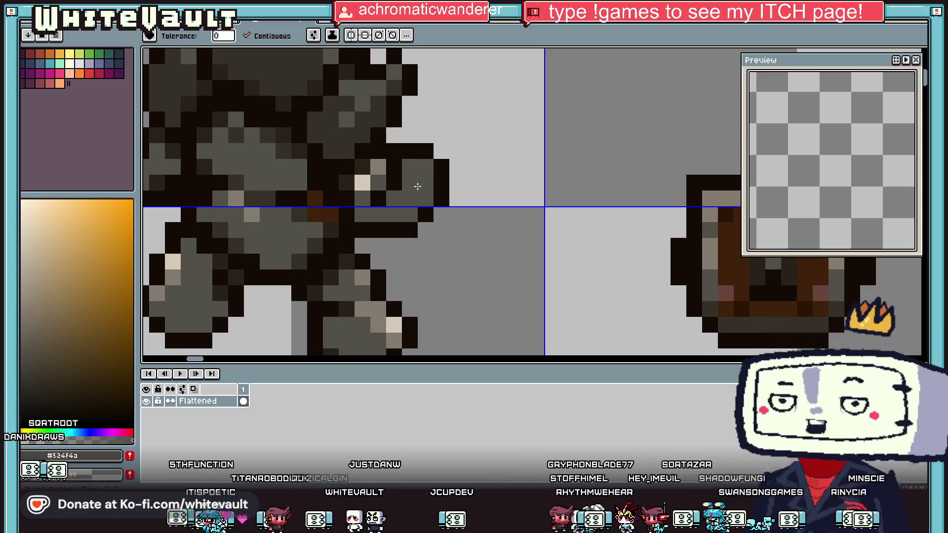
Step: Try a dark #272219 shading pixel on the hand, then undo it
key("i")
left_click(370, 164)
key("b")
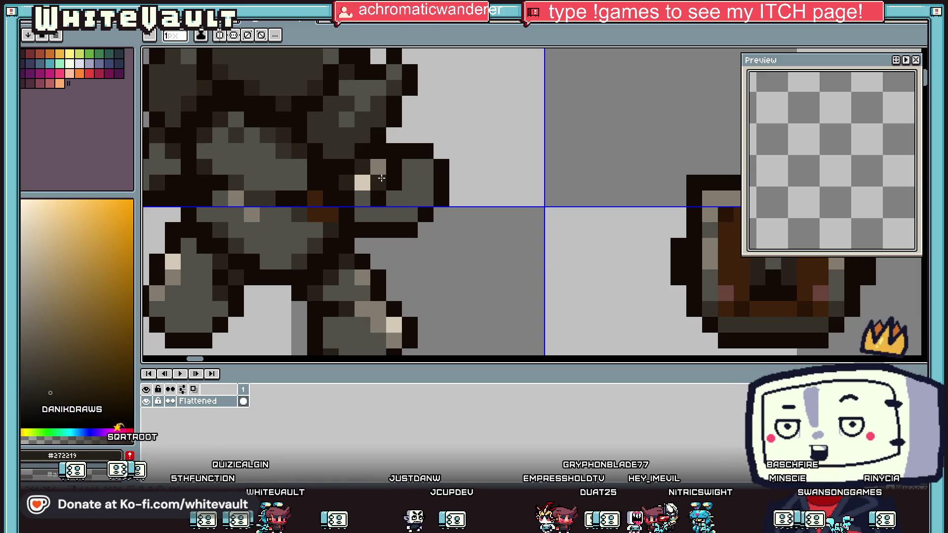
left_click(381, 172)
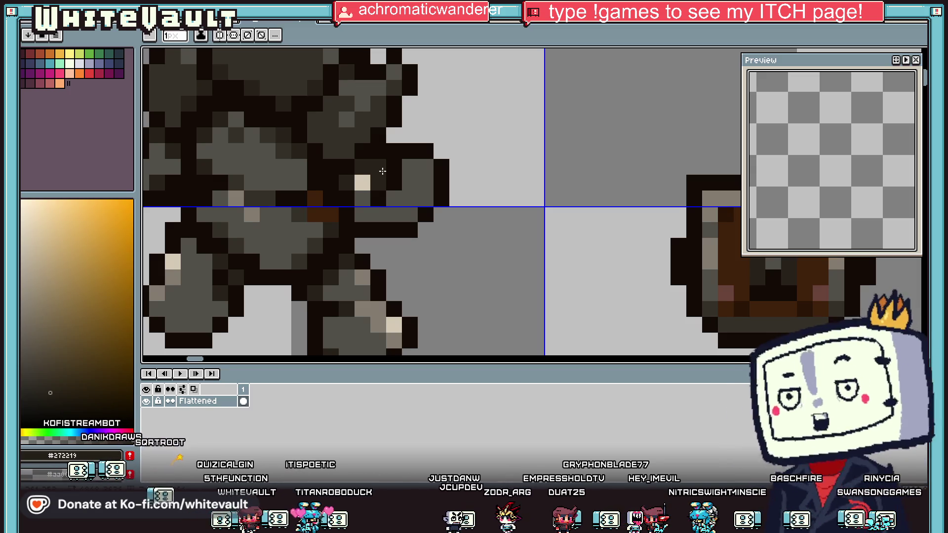
key("ctrl+z")
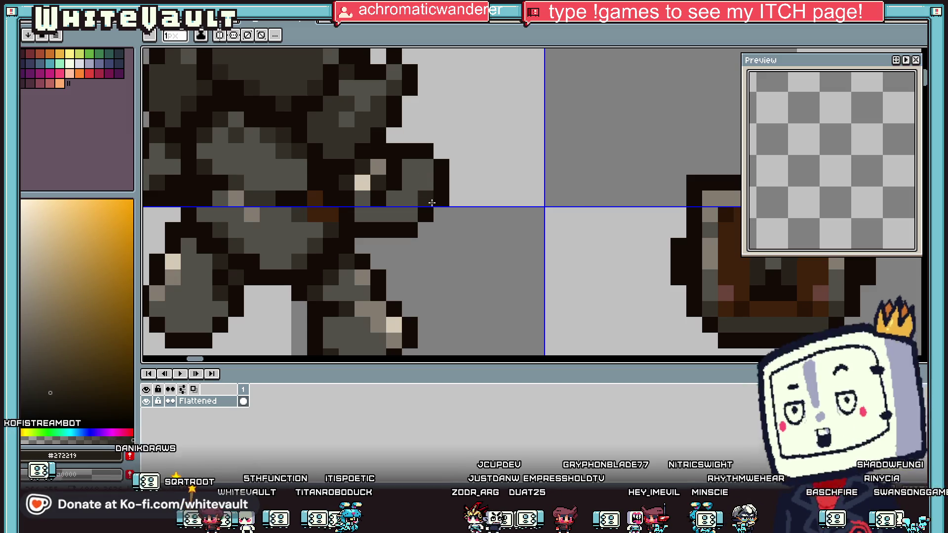
key("i")
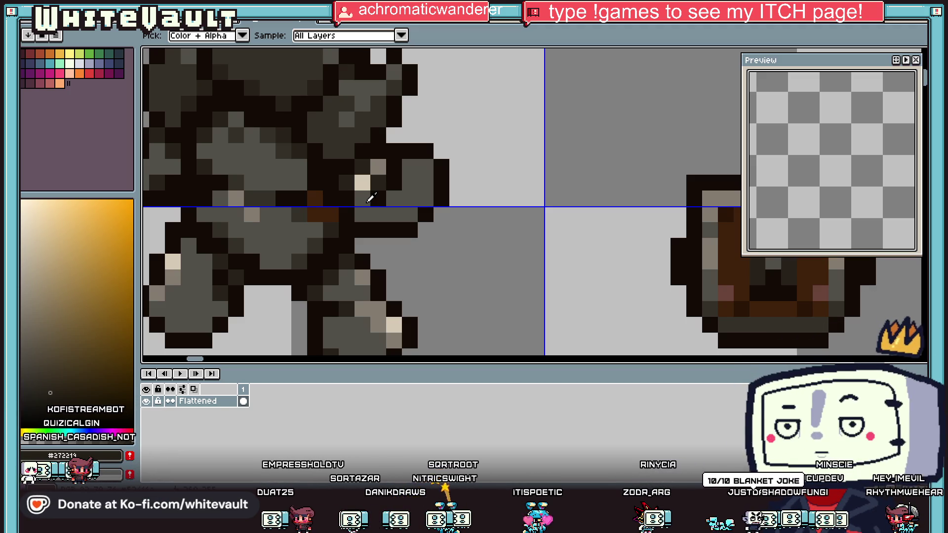
scroll(370, 195, "down", 3)
scroll(371, 177, "up", 2)
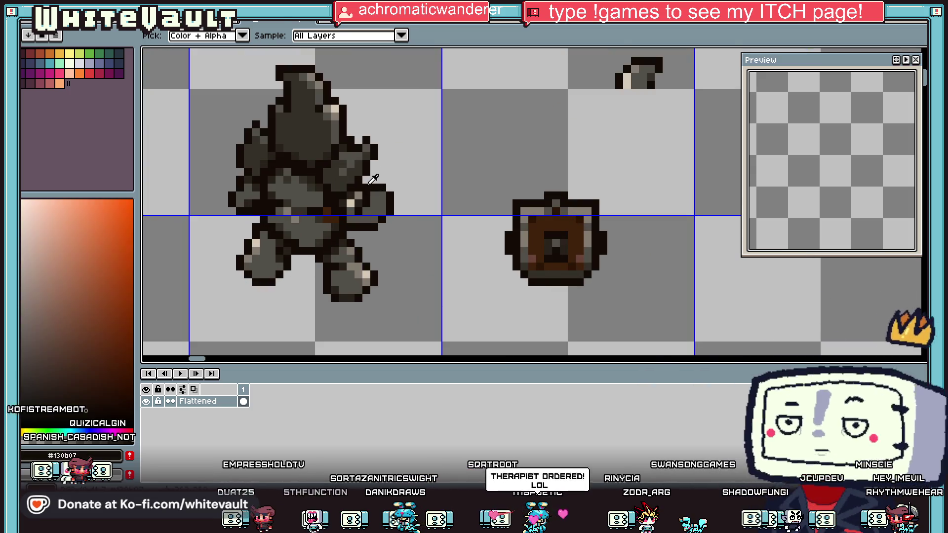
scroll(372, 178, "down", 1)
scroll(374, 178, "up", 2)
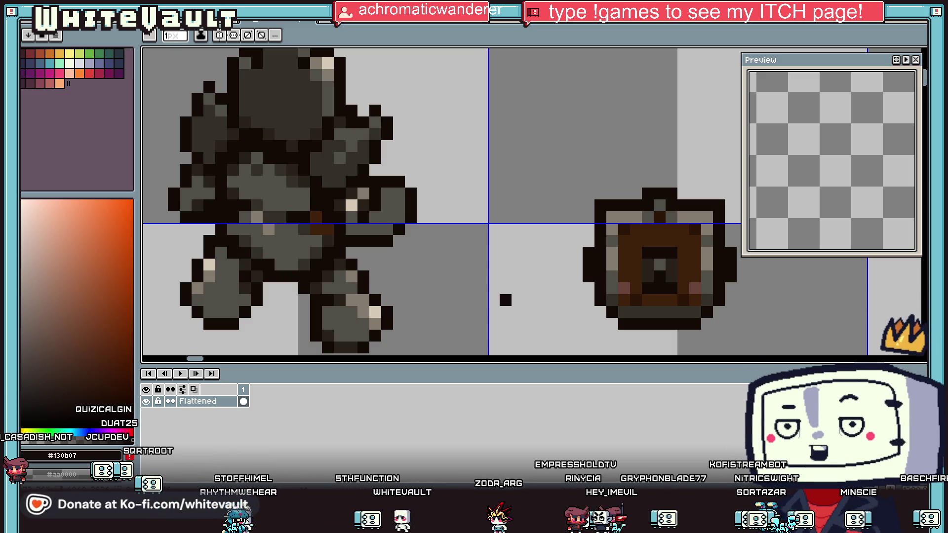
scroll(570, 217, "down", 2)
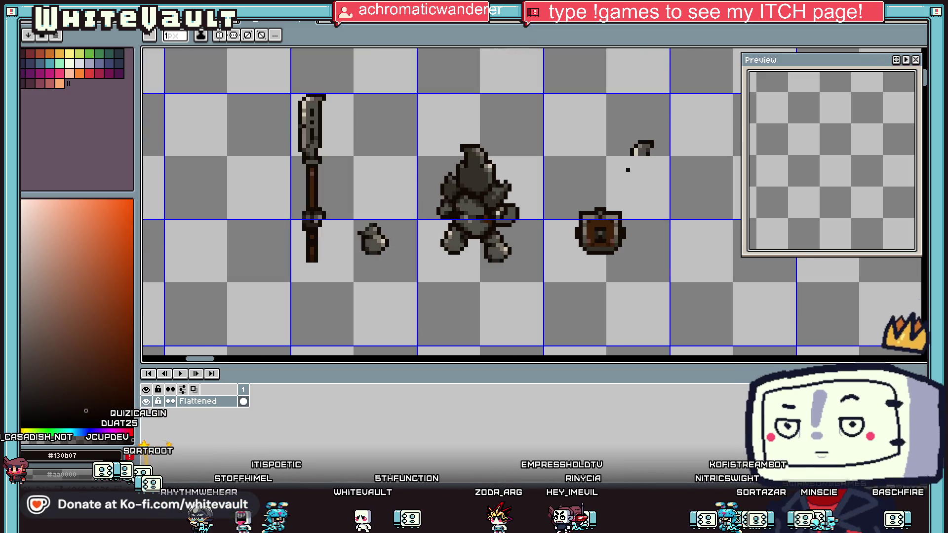
scroll(652, 159, "up", 1)
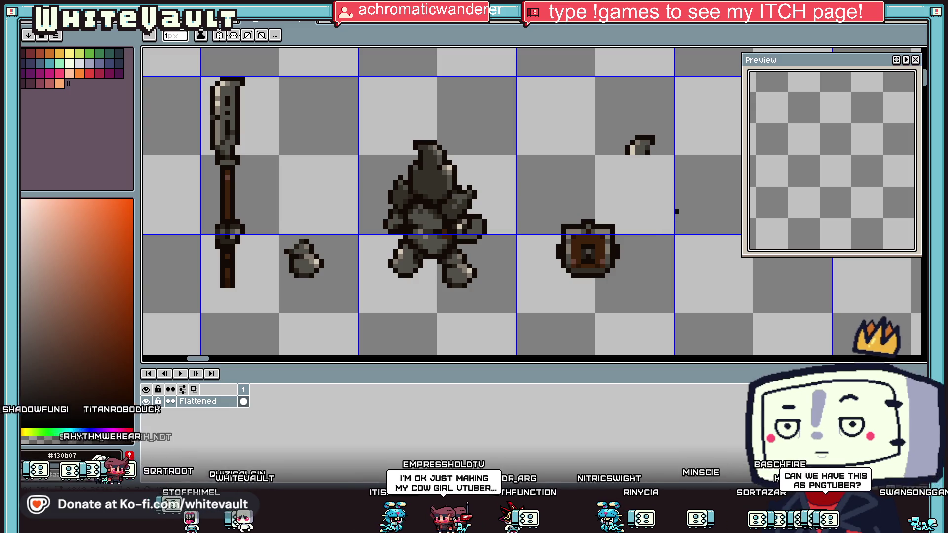
scroll(487, 216, "up", 1)
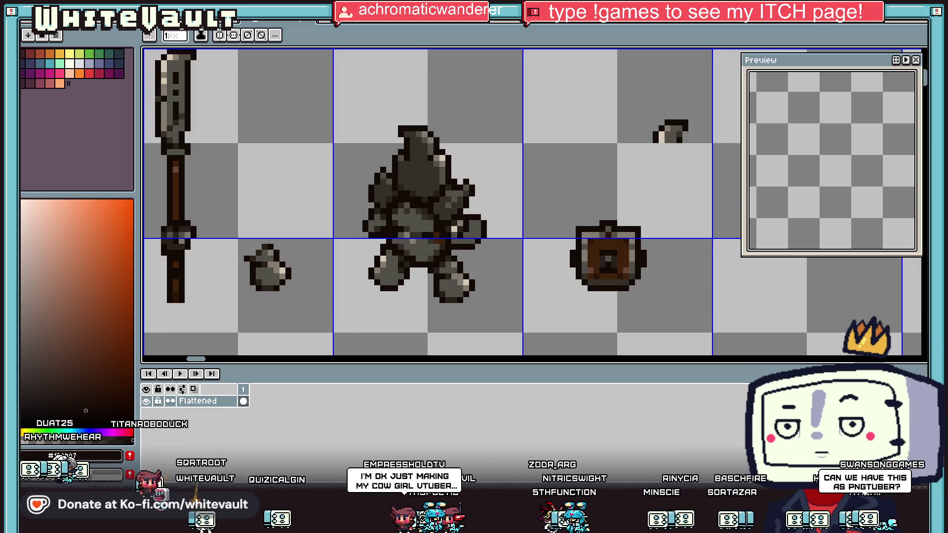
Step: Add a new empty layer from the layers panel
right_click(219, 397)
mouse_move(233, 416)
left_click(346, 419)
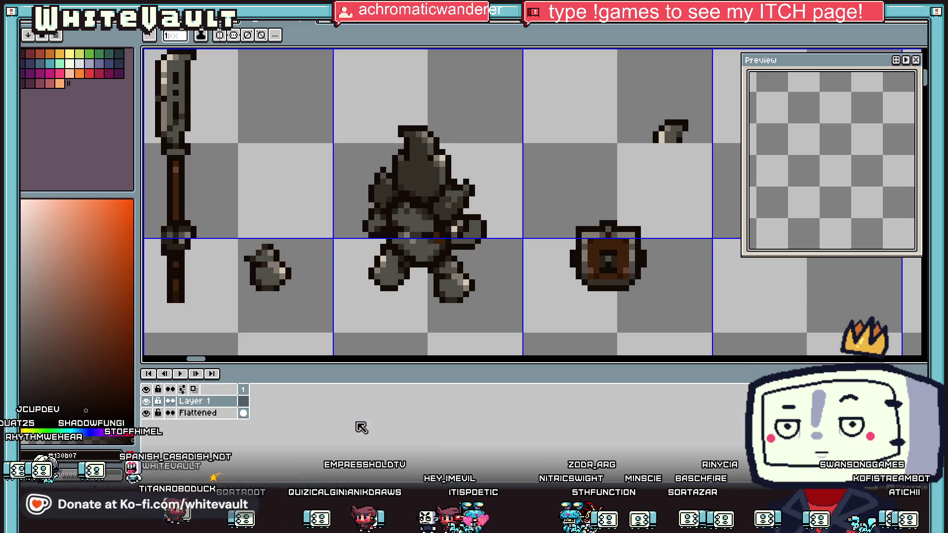
Step: Try a brown spear line from the knight's hand using the shield's brown, then undo it
key("i")
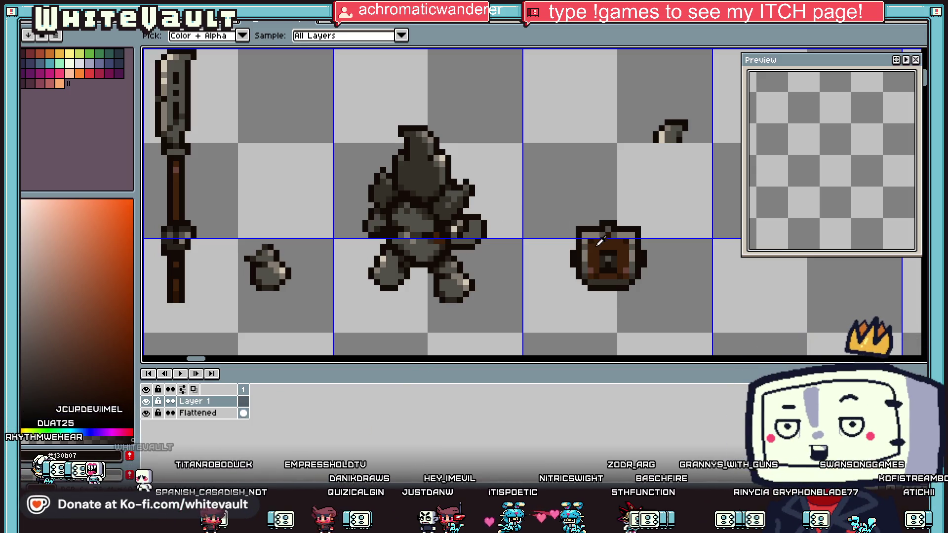
left_click(600, 242)
left_click(485, 217)
left_click(536, 163, "shift")
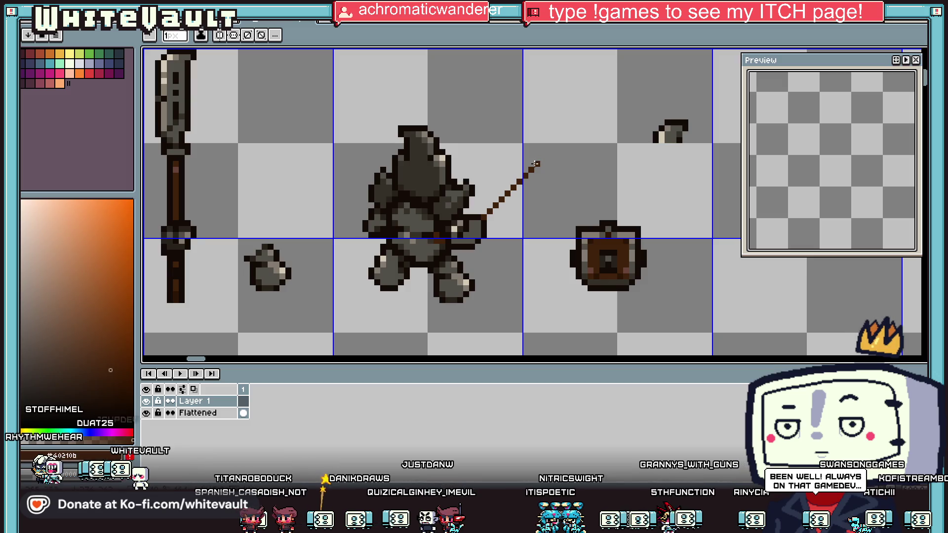
left_click(452, 242)
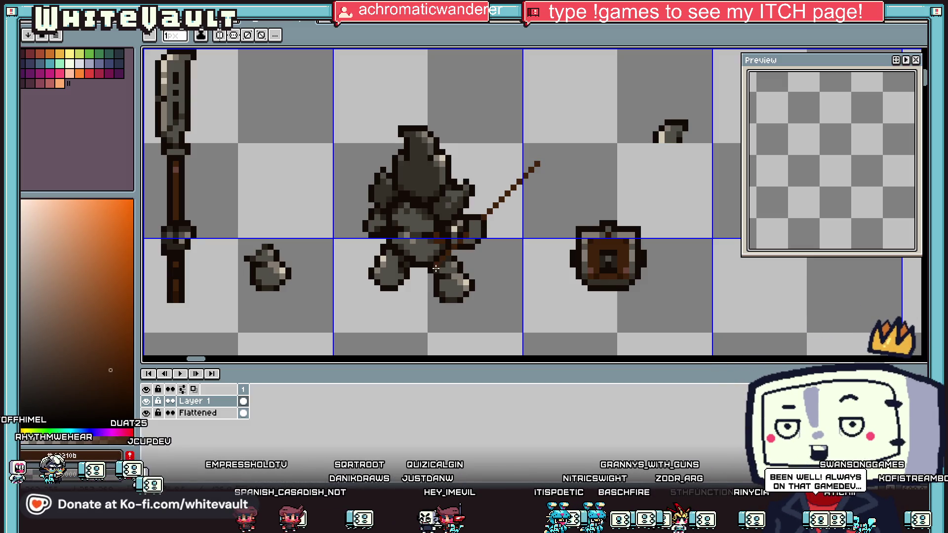
scroll(493, 217, "down", 2)
scroll(512, 250, "up", 1)
key("ctrl+z")
Step: Select the shield on the Flattened layer and move it left and up against the knight
key("v")
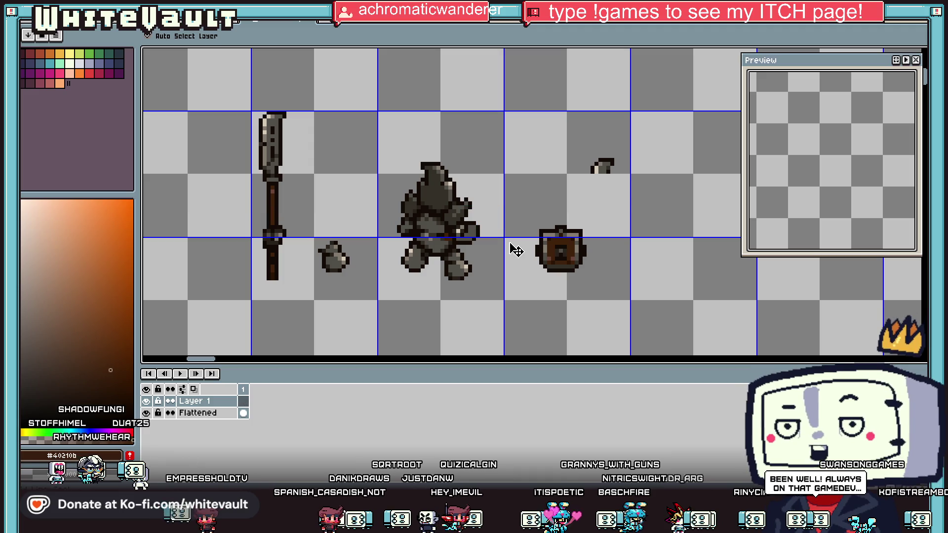
key("w")
left_click(215, 415)
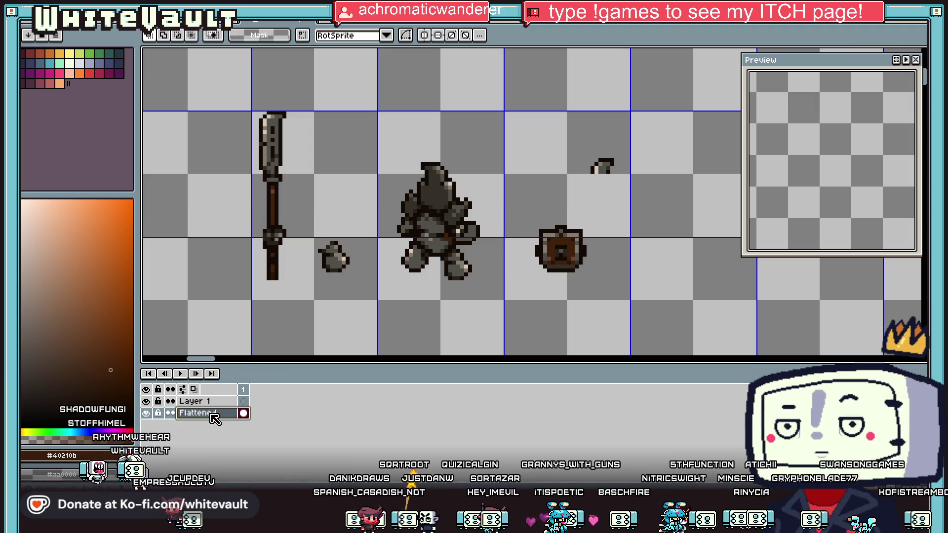
left_click_drag(524, 215, 612, 295)
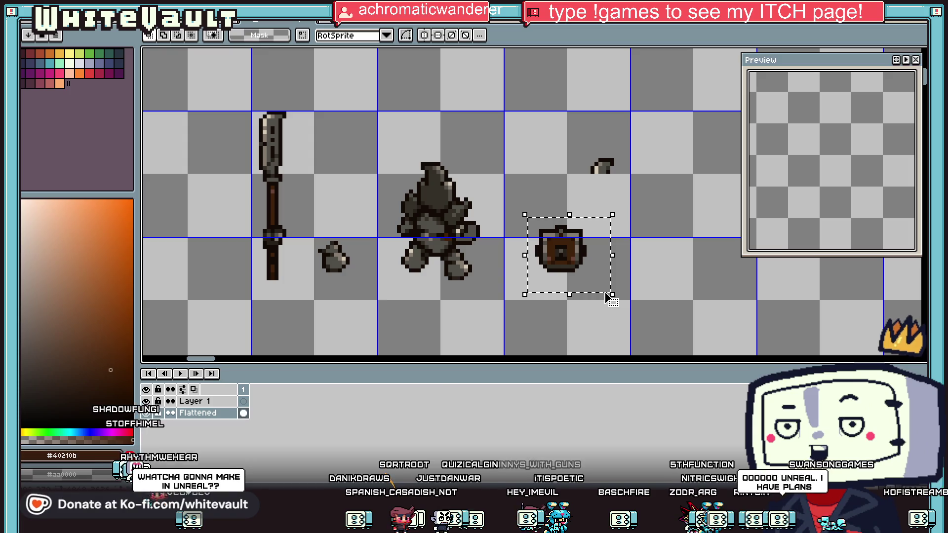
left_click(232, 401)
left_click(572, 254)
left_click_drag(573, 255, 485, 238)
scroll(486, 228, "down", 5)
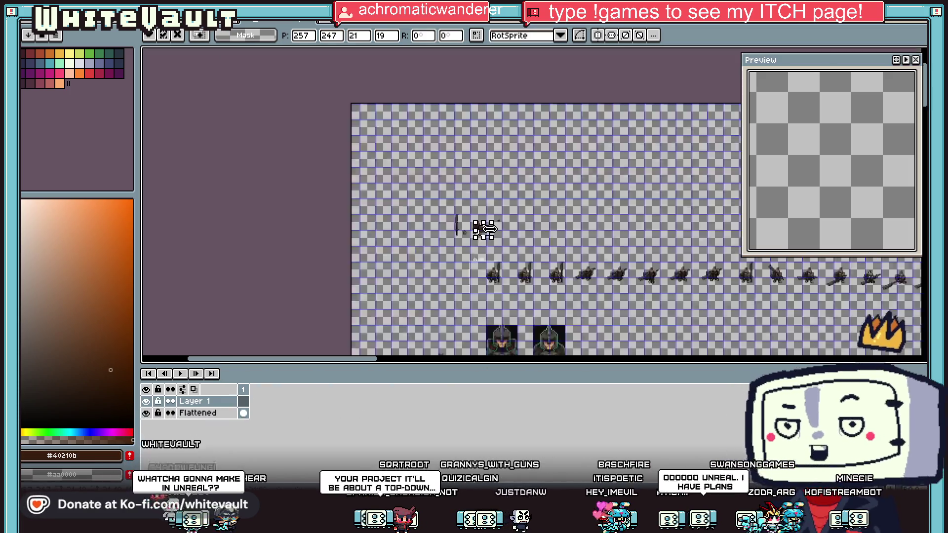
key("Return")
scroll(479, 228, "up", 5)
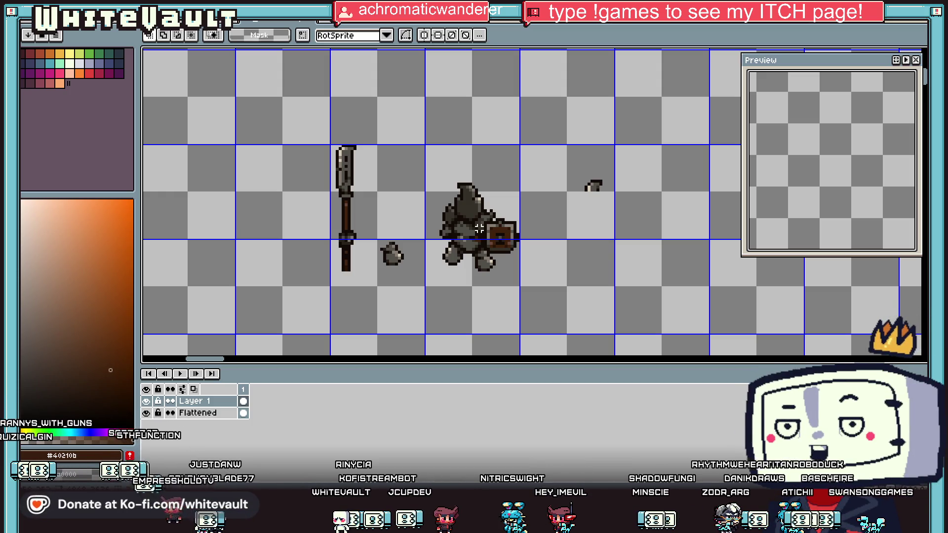
scroll(502, 190, "up", 1)
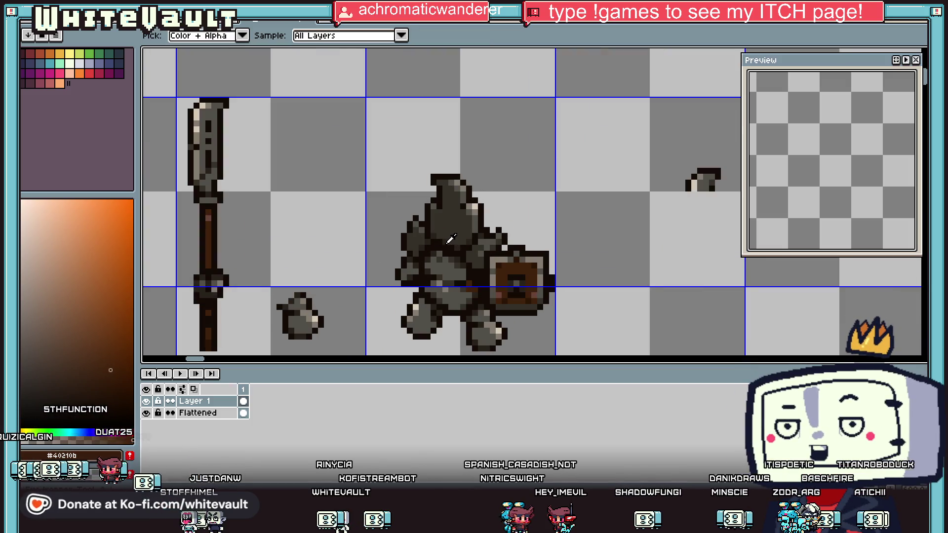
left_click(450, 240, "alt")
scroll(460, 201, "up", 1)
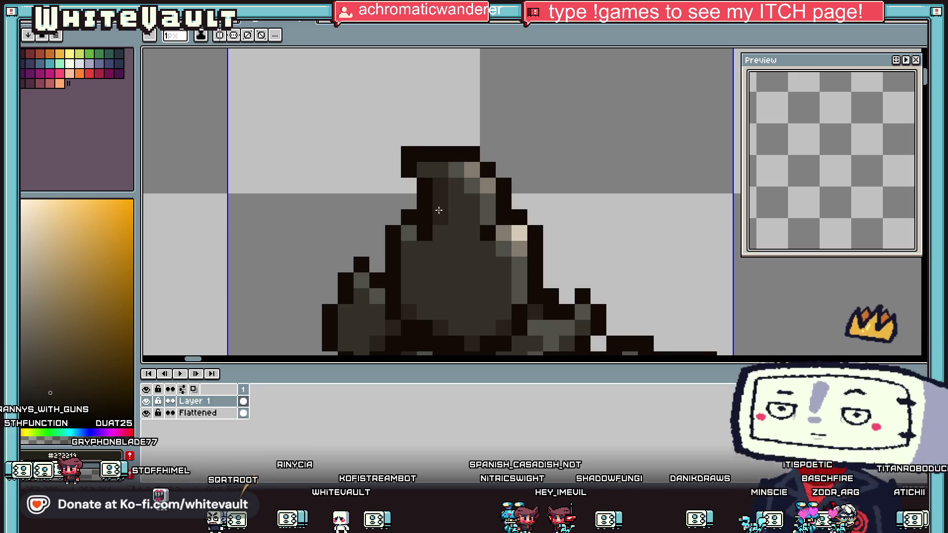
scroll(444, 234, "down", 2)
left_click(429, 243, "alt")
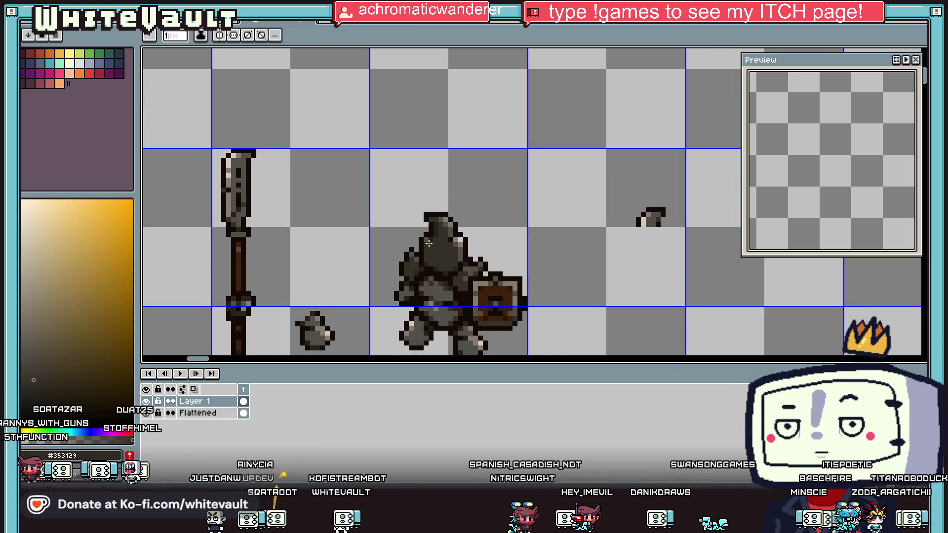
left_click(431, 238, "alt")
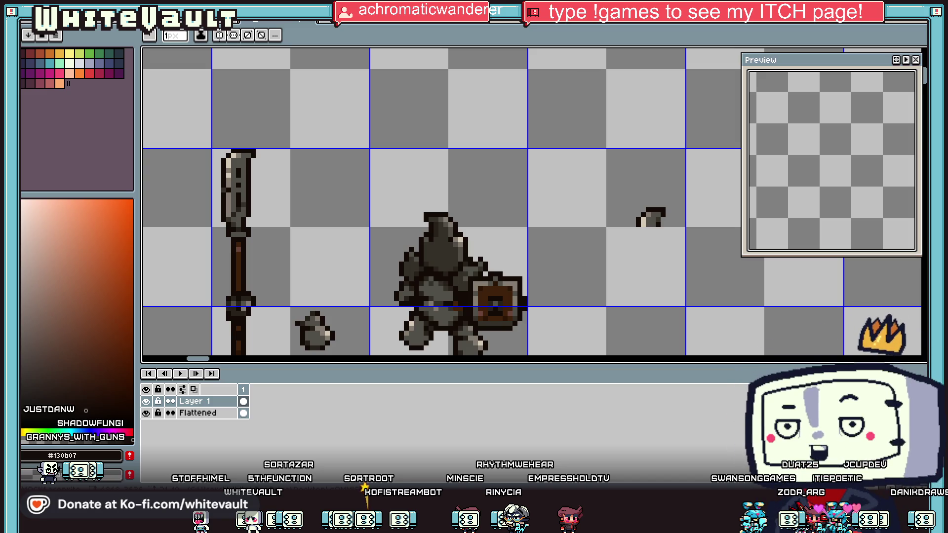
Step: Switch to the other open sprite sheet and browse its lower part
key("ctrl+w")
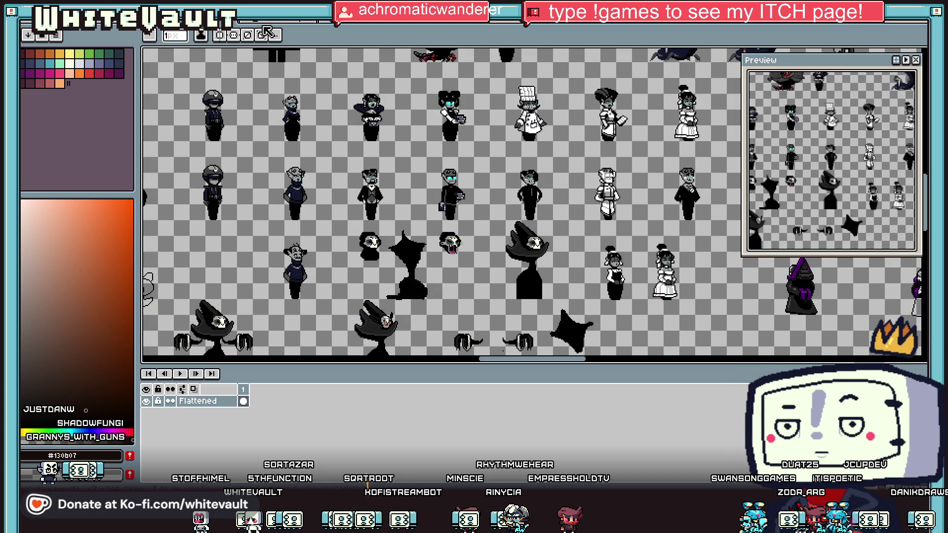
scroll(488, 213, "up", 2)
scroll(421, 114, "up", 1)
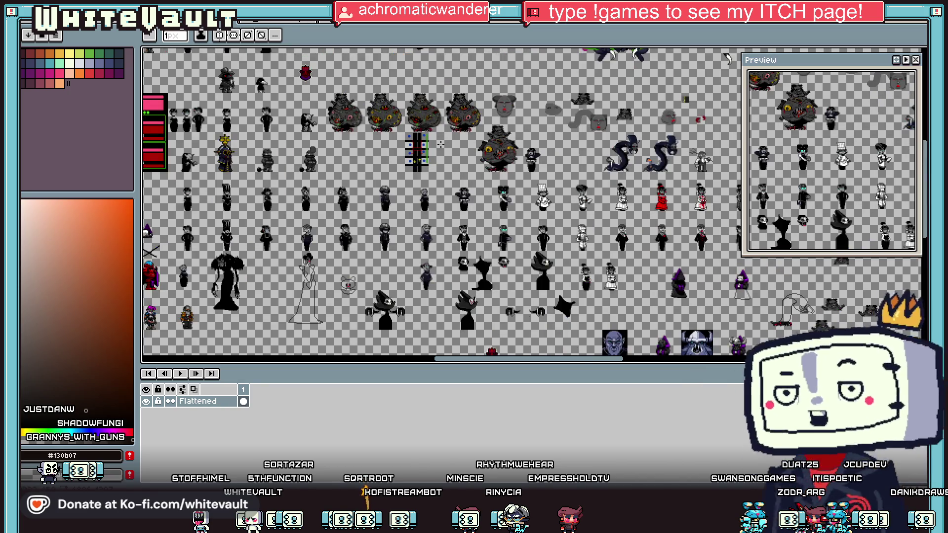
left_click_drag(920, 148, 920, 232)
scroll(532, 202, "up", 2)
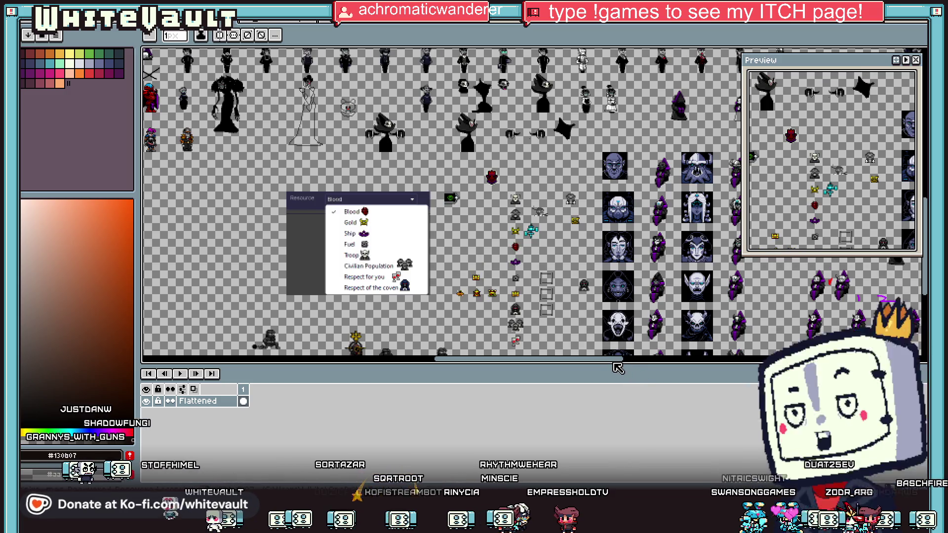
left_click_drag(612, 361, 642, 360)
scroll(630, 249, "up", 2)
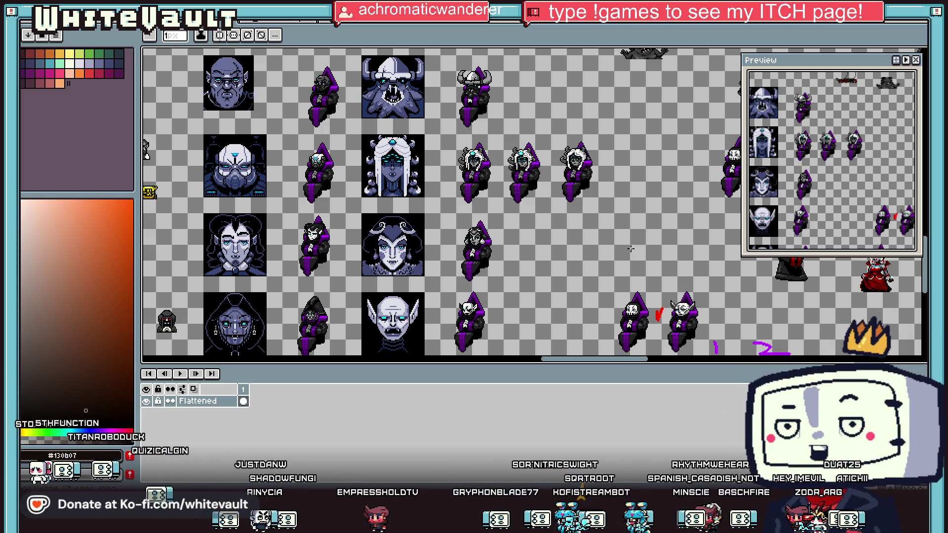
Step: Open a recovered sprite sheet from the Home tab's recent files, browse it, then return to the knight sheet
key("ctrl+Tab")
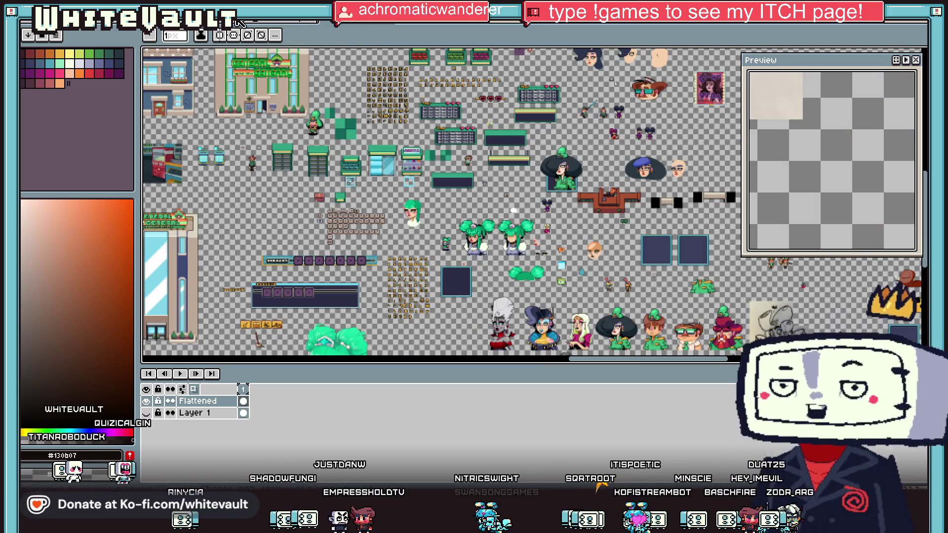
left_click(27, 22)
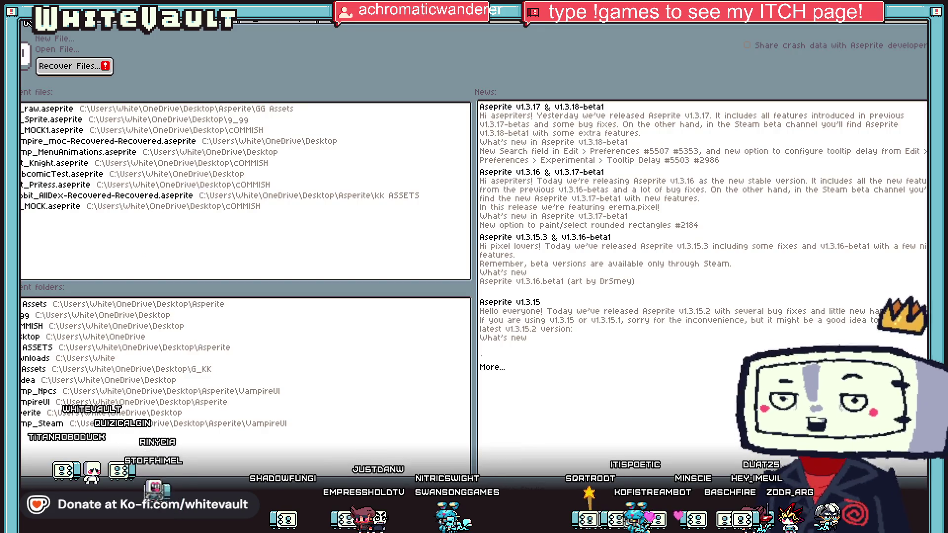
left_click(88, 195)
scroll(424, 209, "down", 3)
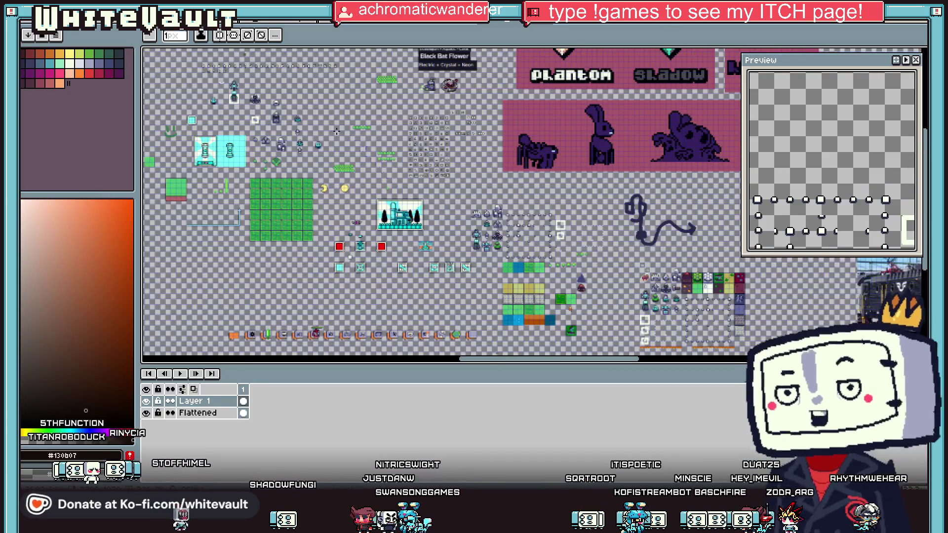
scroll(672, 204, "up", 1)
scroll(756, 251, "up", 5)
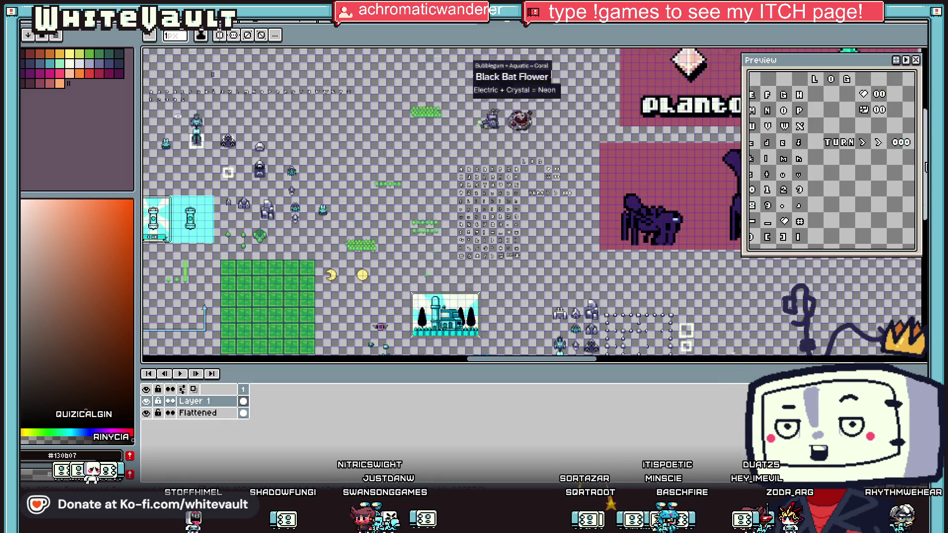
left_click_drag(581, 366, 454, 365)
scroll(173, 168, "up", 2)
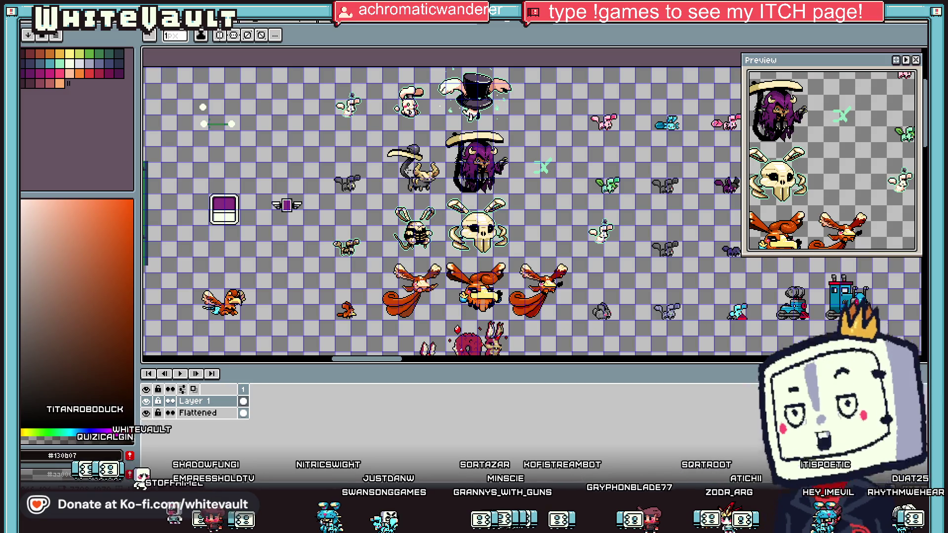
left_click_drag(924, 114, 925, 150)
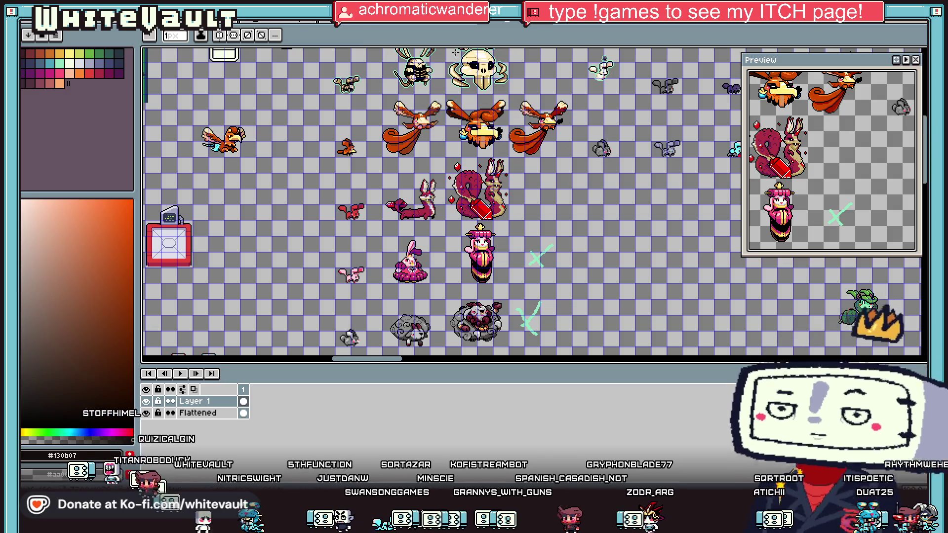
key("ctrl+Tab")
scroll(484, 260, "down", 2)
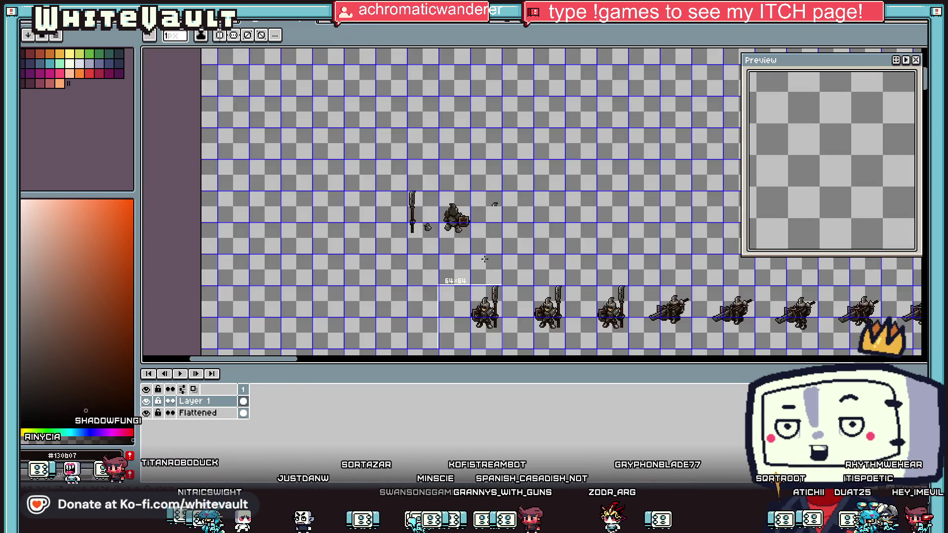
Step: Create a 285×380 transparent RGBA sprite and paste the cowboy 'ME' photo into it
scroll(484, 259, "up", 2)
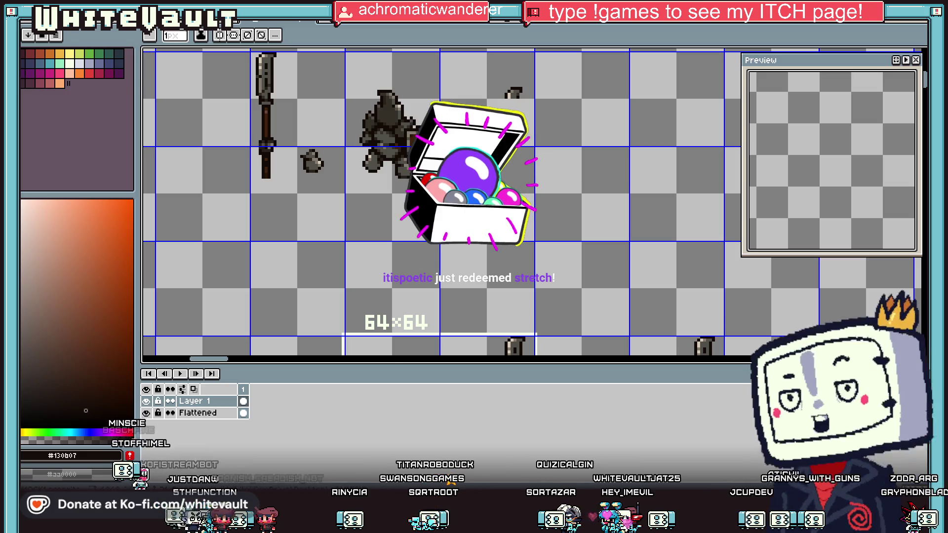
key("alt+f")
key("Return")
left_click(447, 339)
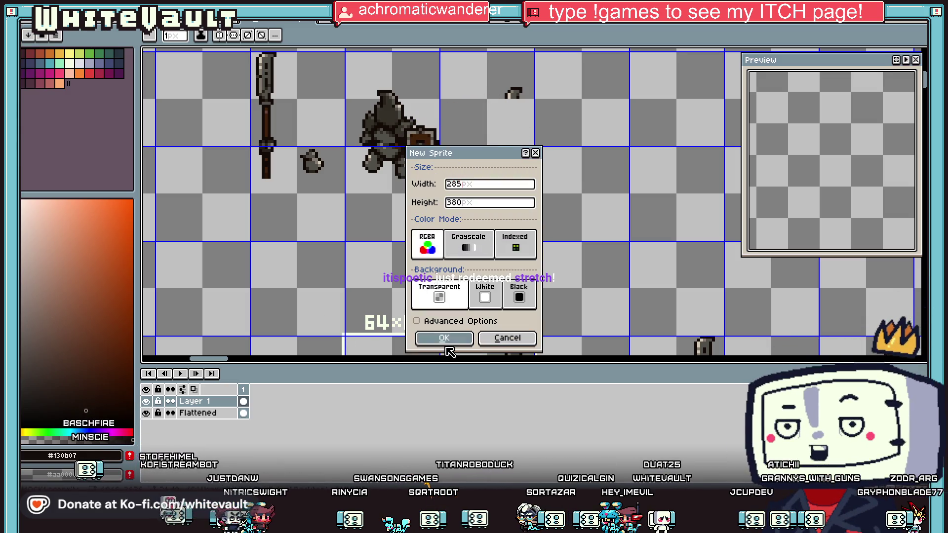
key("ctrl+v")
scroll(612, 267, "down", 2)
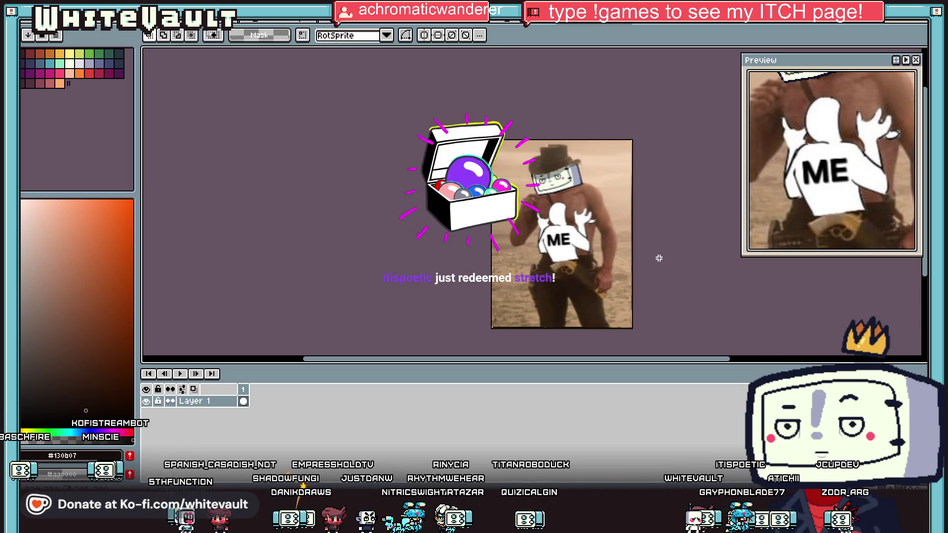
Step: Zoom in and drag the timeline splitter down to enlarge the canvas area
scroll(628, 220, "up", 1)
left_click_drag(678, 364, 678, 459)
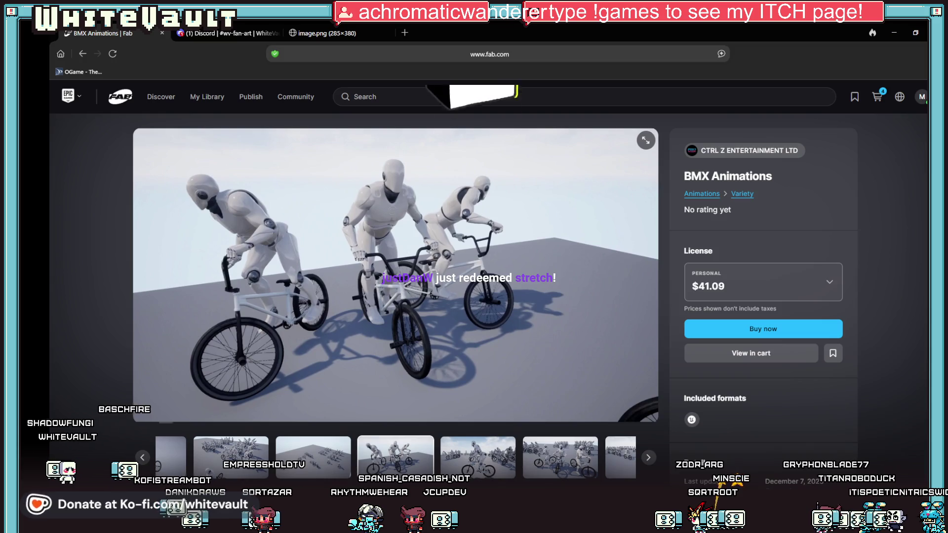
Step: Alt+Tab from the browser back to Aseprite's 285×380 cowboy sprite
key("alt+Tab")
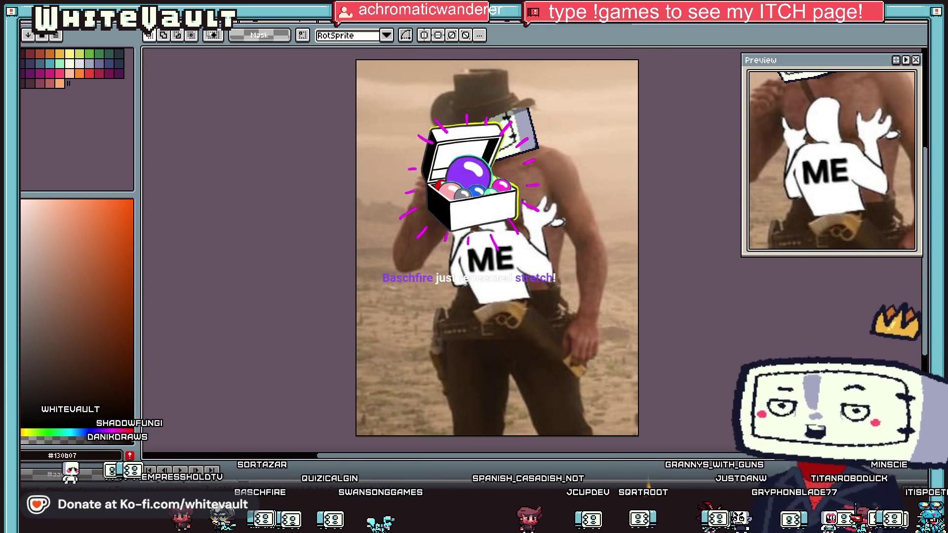
Step: Cycle past the purple character sheet and Vampolitics menu image, then scroll the view
key("ctrl+Tab")
key("ctrl+Tab")
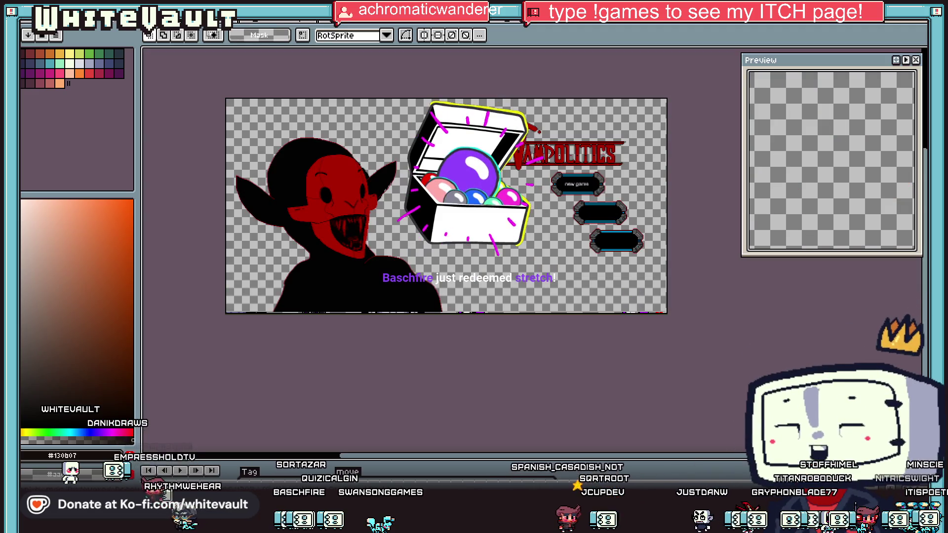
key("ctrl+Tab")
scroll(426, 162, "down", 6)
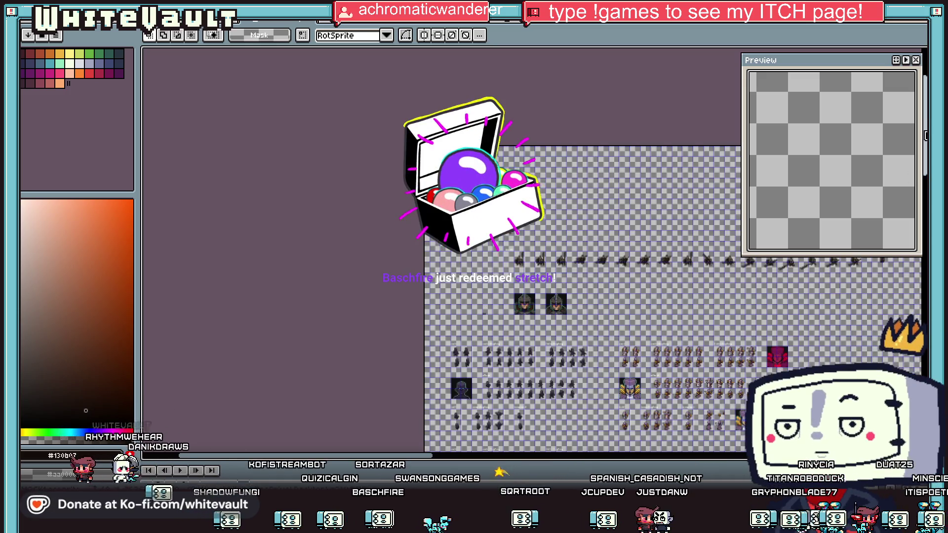
scroll(572, 246, "down", 5)
scroll(438, 460, "right", 5)
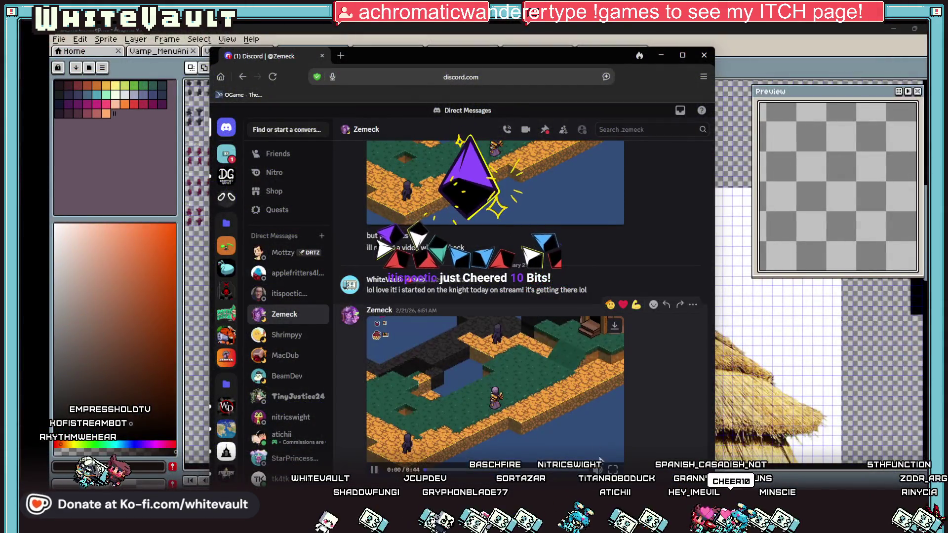
Step: Play the shared isometric gameplay clip full screen
double_click(505, 395)
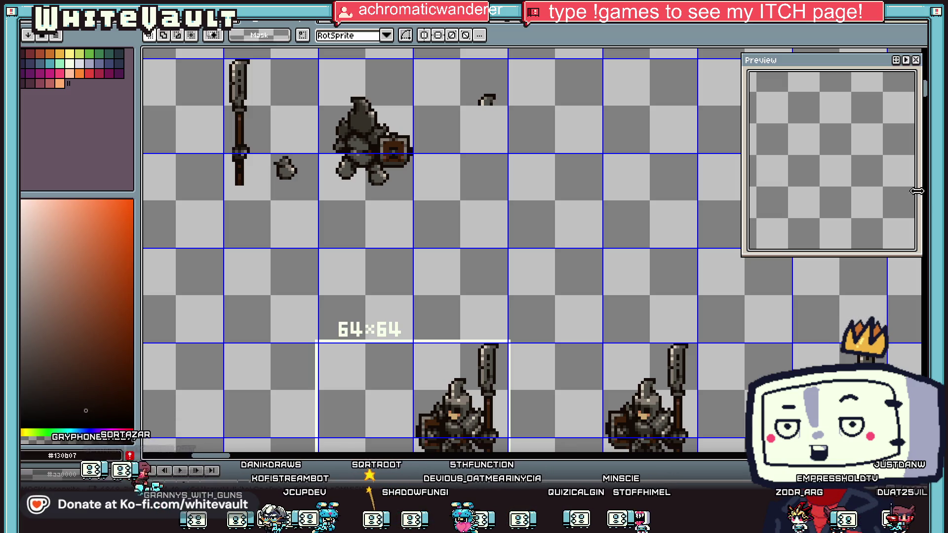
left_click(606, 24)
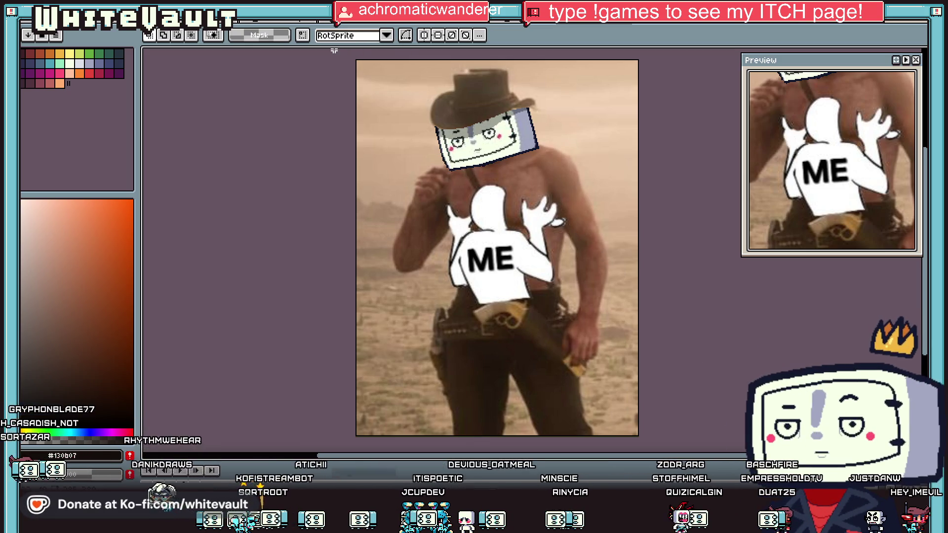
left_click(382, 47)
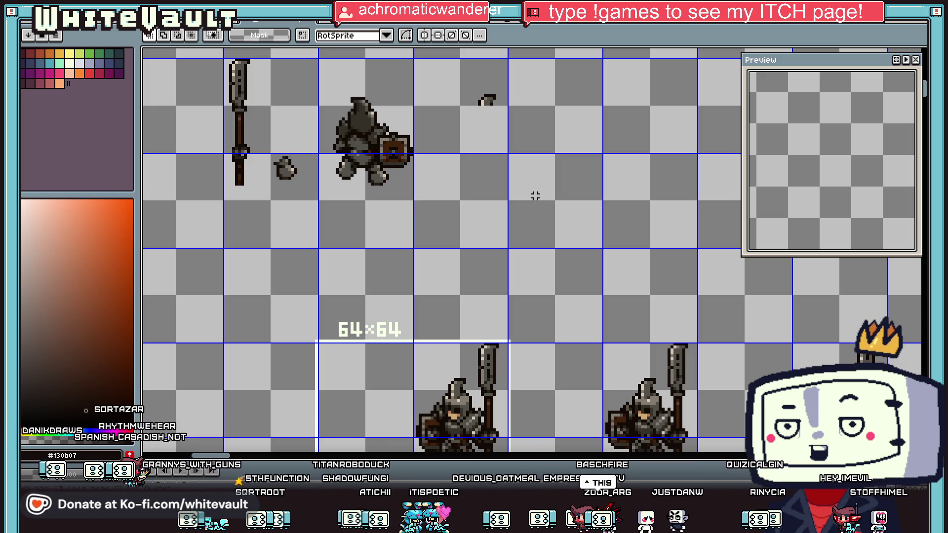
scroll(393, 127, "up", 1)
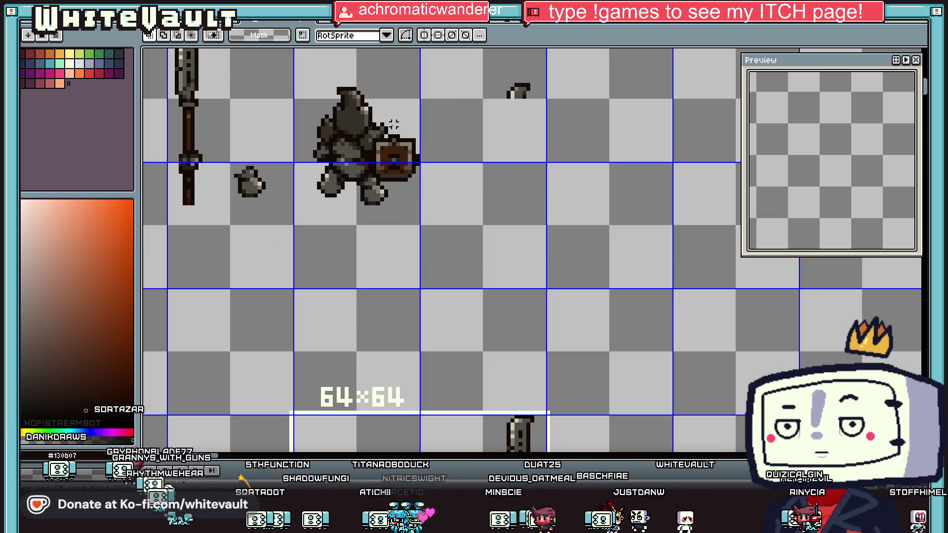
Step: Zoom out until the full 64×64 knight cell, polearm and helmet piece are visible
key("i")
scroll(428, 157, "up", 1)
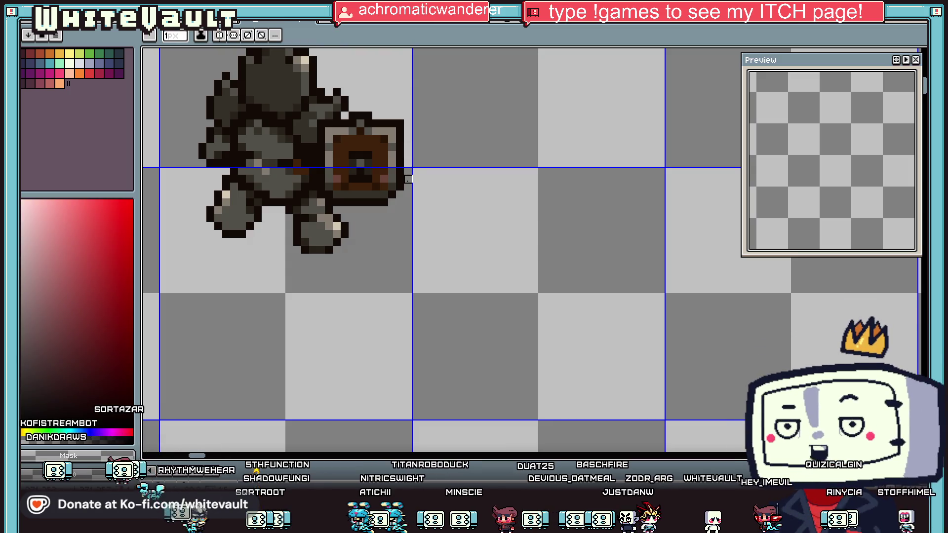
scroll(485, 106, "down", 2)
scroll(485, 106, "up", 1)
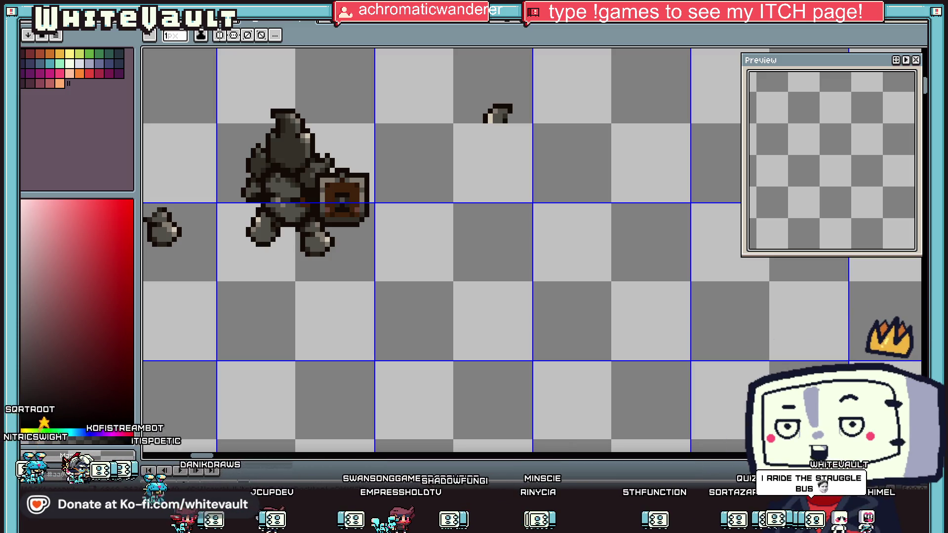
scroll(402, 217, "down", 2)
scroll(377, 226, "up", 3)
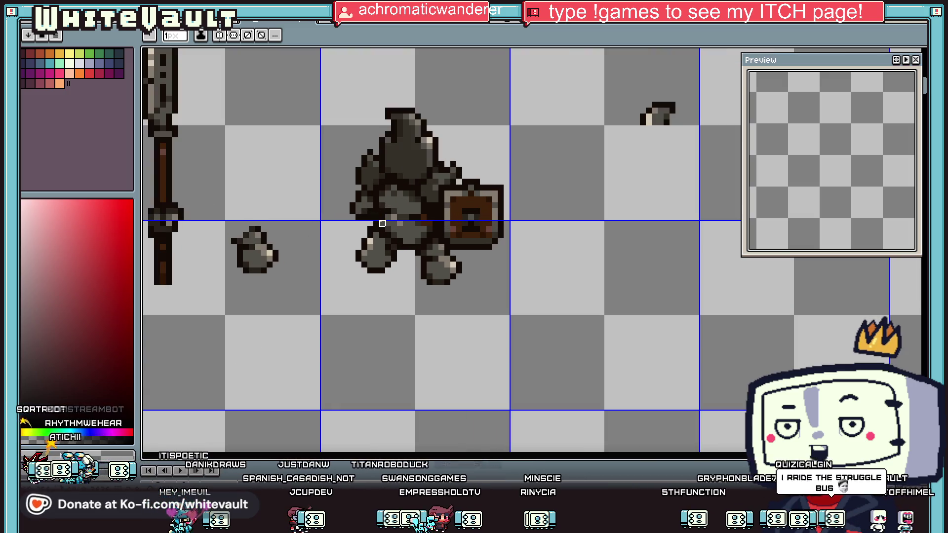
scroll(370, 225, "up", 1)
scroll(360, 224, "down", 2)
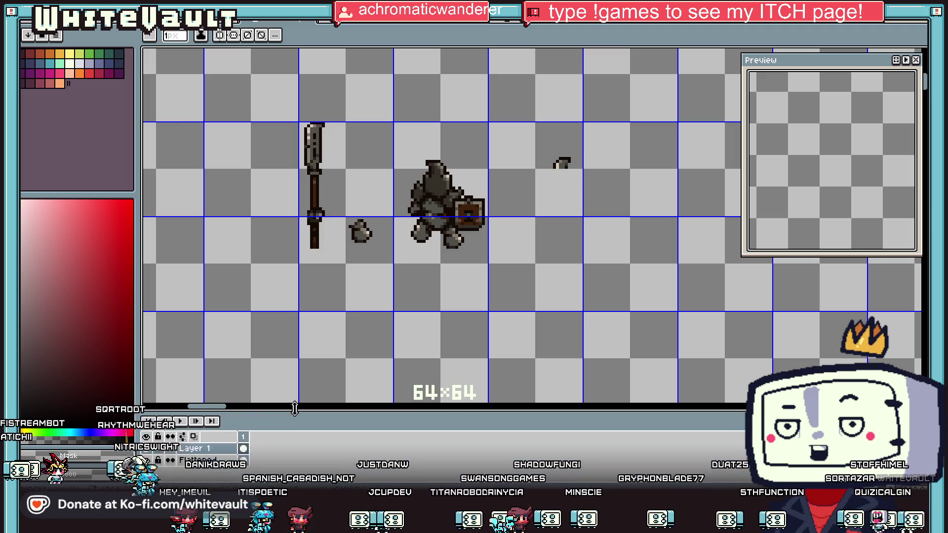
Step: Add a new Layer 2 above the Flattened layer and sample the spear's dark brown
left_click_drag(291, 462, 310, 370)
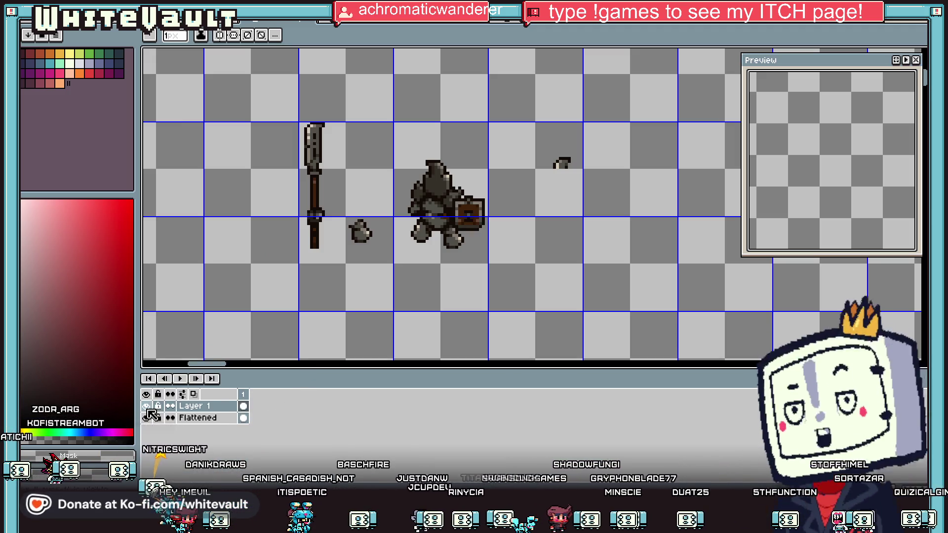
right_click(213, 421)
mouse_move(256, 419)
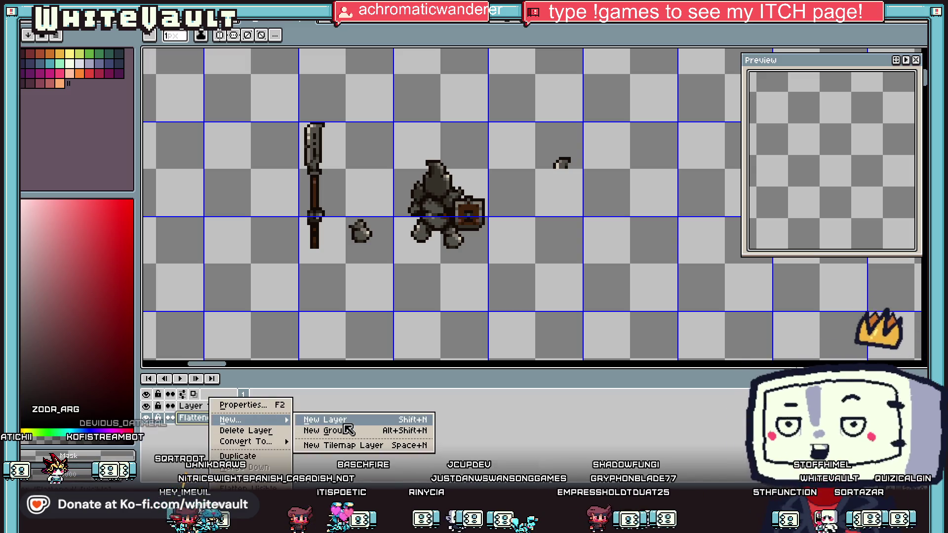
left_click(321, 420)
left_click_drag(232, 418, 151, 433)
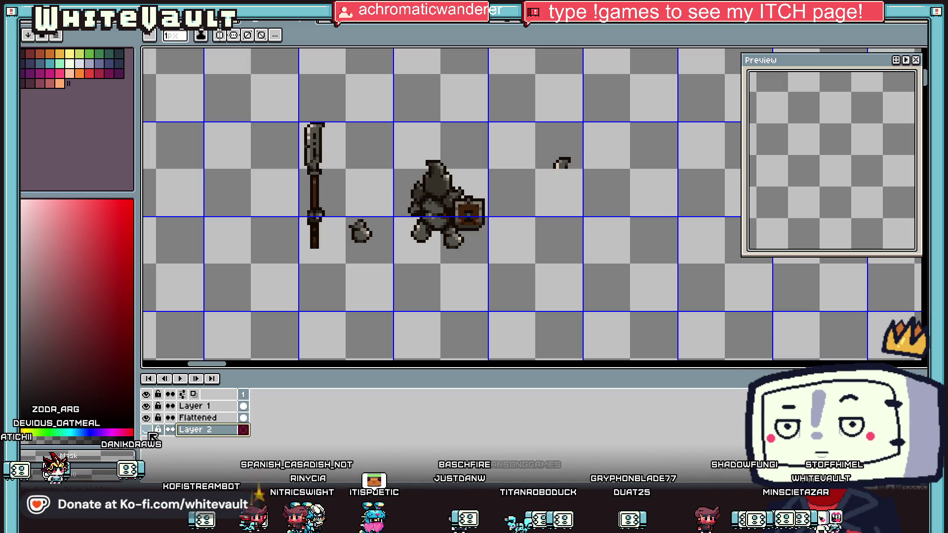
scroll(390, 200, "up", 1)
key("alt")
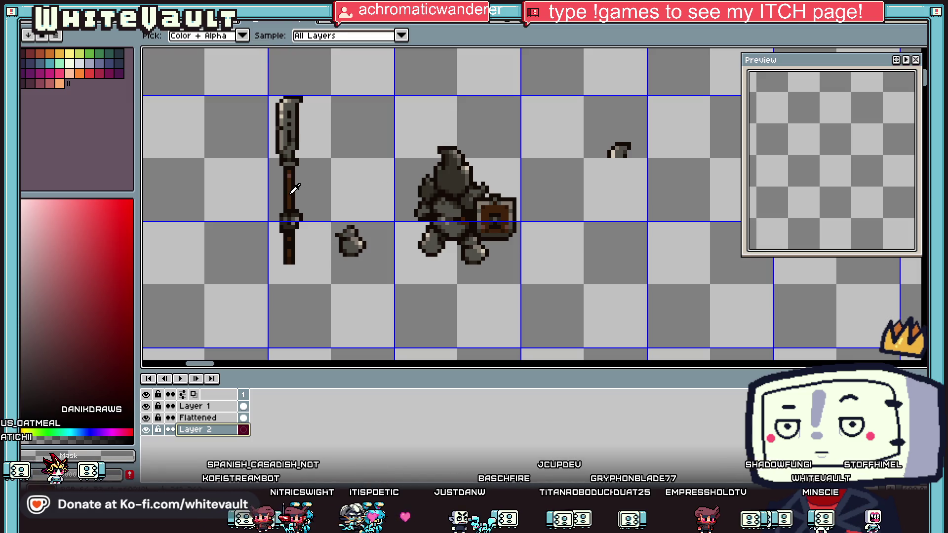
left_click(294, 189)
scroll(425, 217, "up", 1)
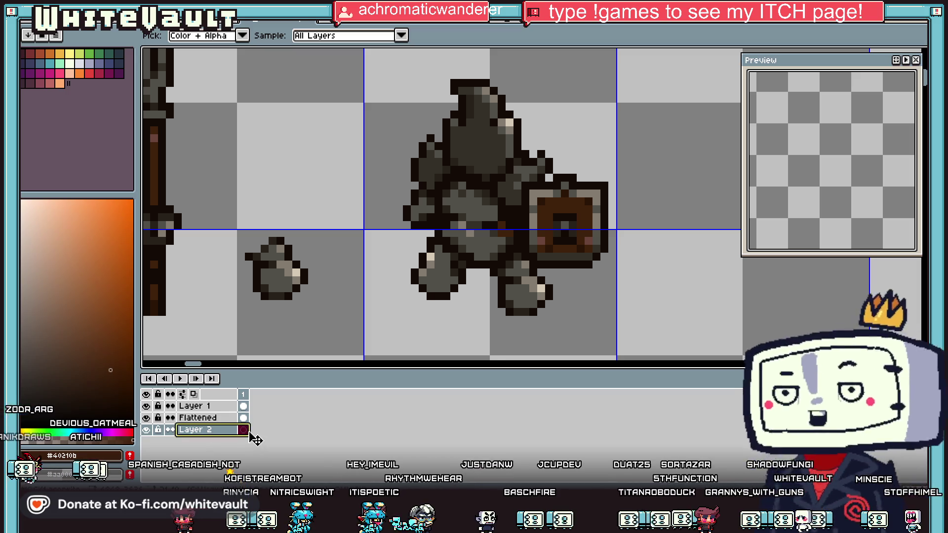
left_click_drag(249, 433, 249, 419)
Step: Draw the brown spear shaft through the knight's hands to its full length up-right
left_click(434, 216)
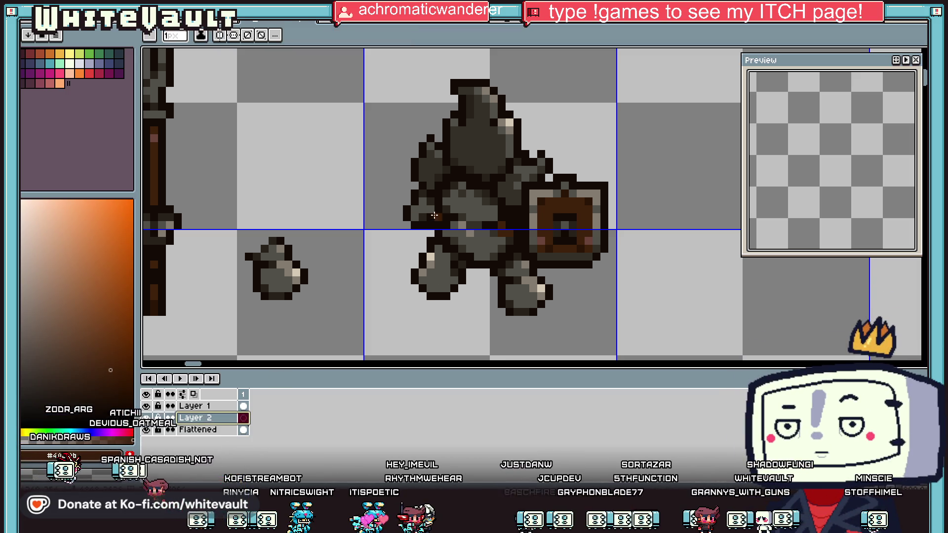
left_click(365, 245, "shift")
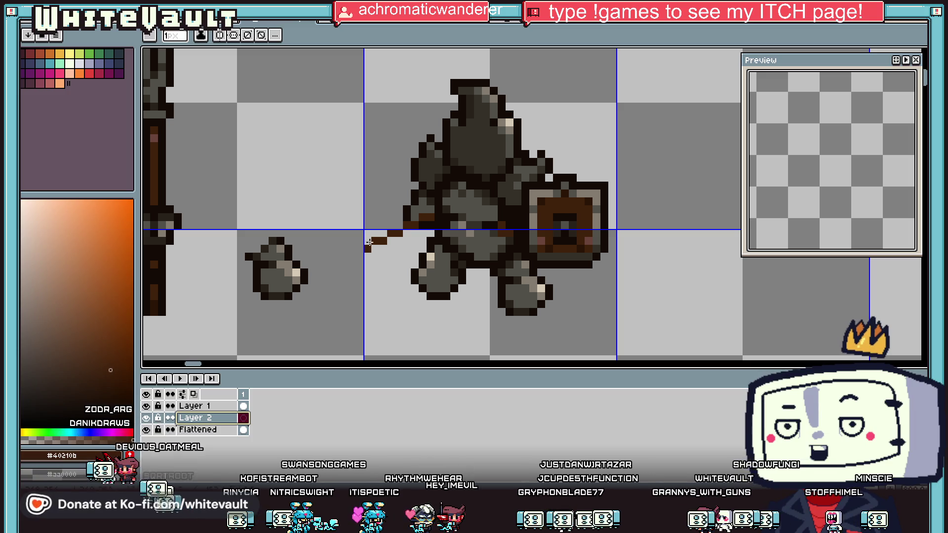
scroll(377, 240, "down", 2)
scroll(377, 240, "up", 1)
left_click(503, 172, "shift")
key("ctrl+z")
left_click(522, 166, "shift")
left_click(559, 149, "shift")
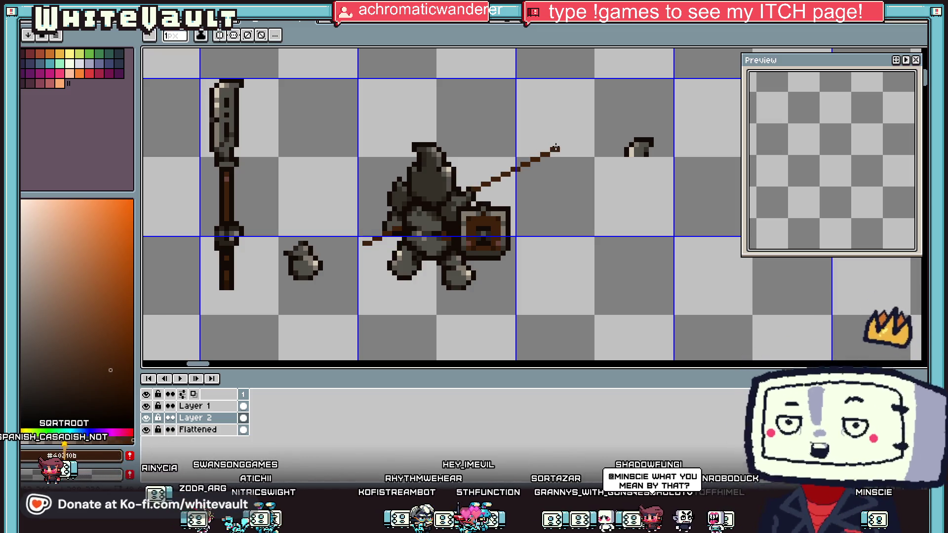
scroll(524, 182, "down", 1)
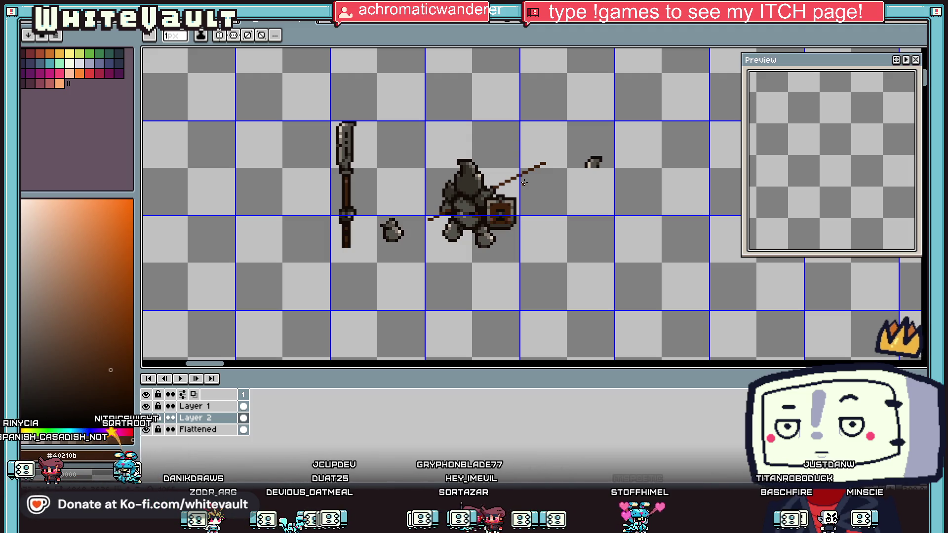
scroll(580, 193, "down", 1)
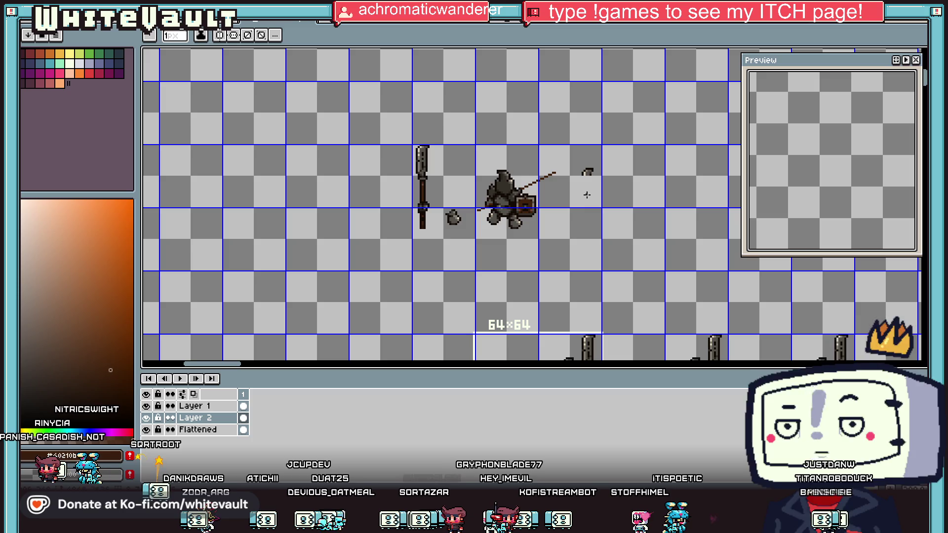
scroll(504, 202, "up", 2)
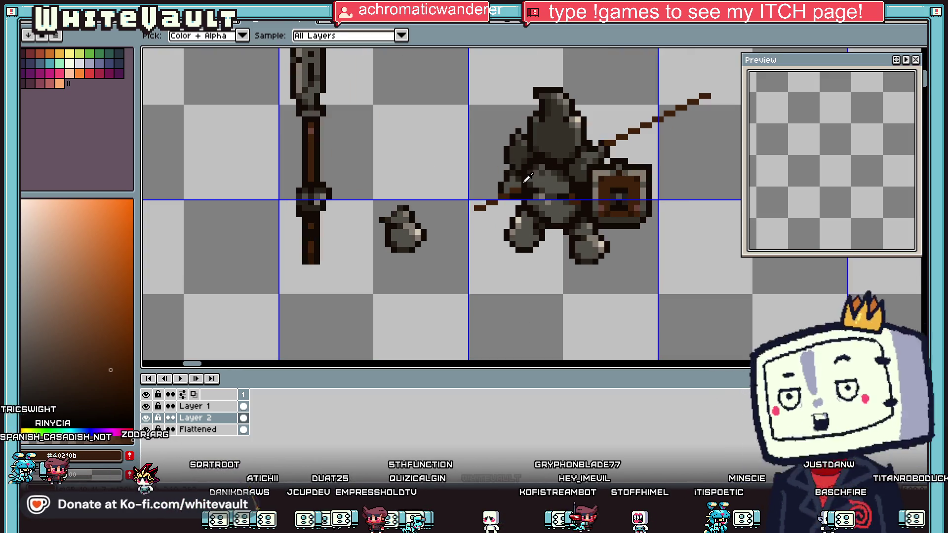
scroll(507, 203, "up", 2)
Step: Shade dark pixels around the spear grip and beside the shaft
left_click_drag(439, 215, 391, 247)
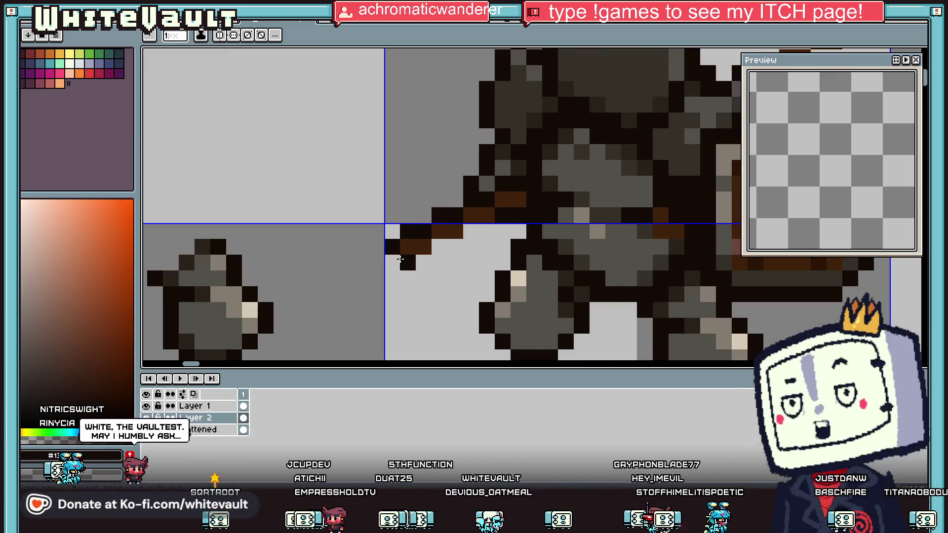
left_click(456, 244)
left_click_drag(469, 231, 482, 229)
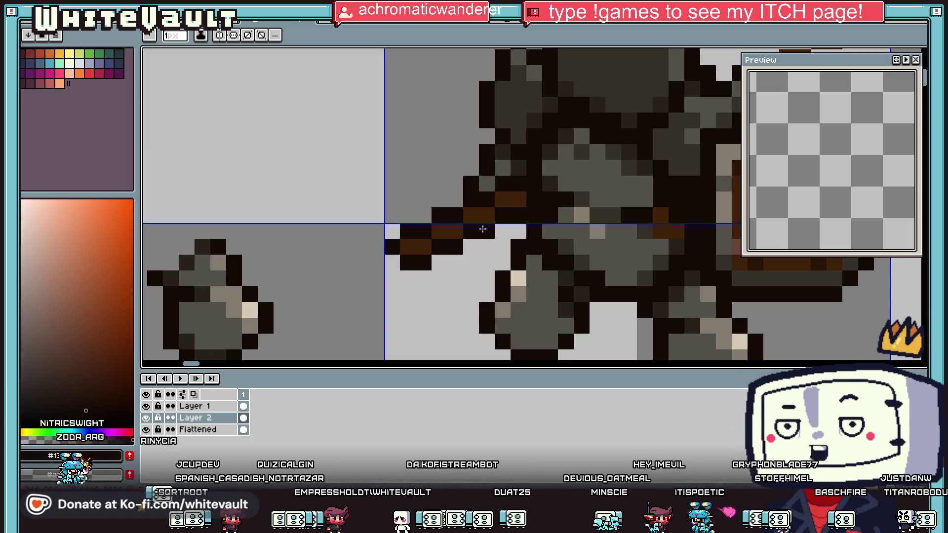
Step: Extend the spear tip with dark pixels
key("i")
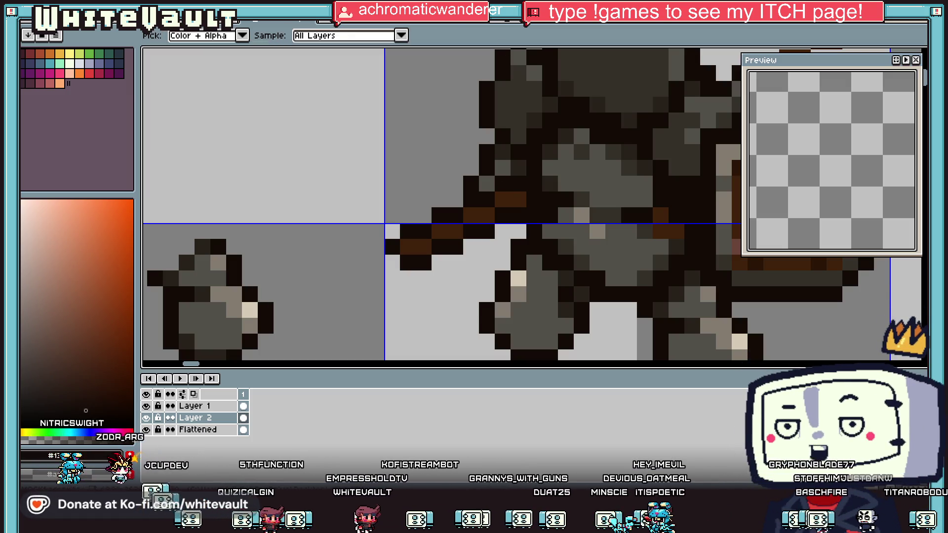
scroll(346, 200, "down", 5)
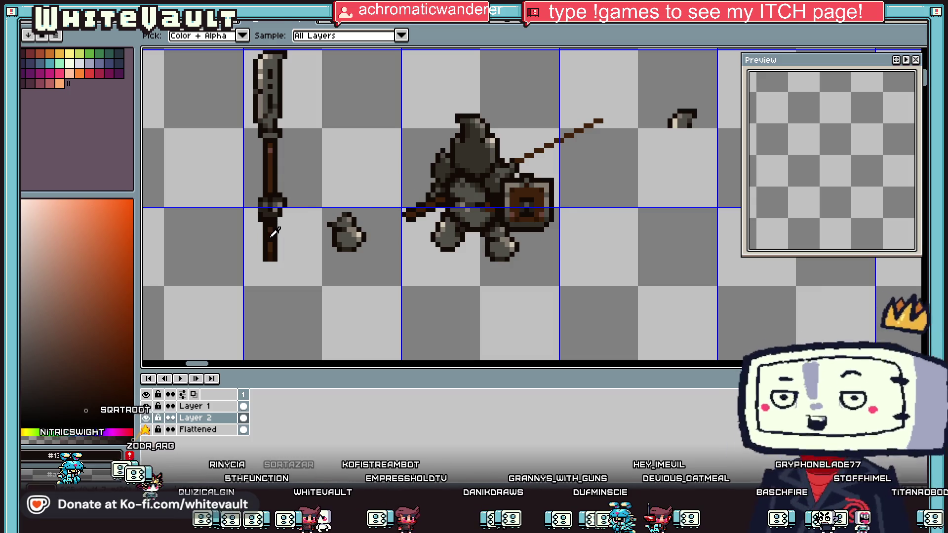
key("b")
scroll(435, 198, "up", 5)
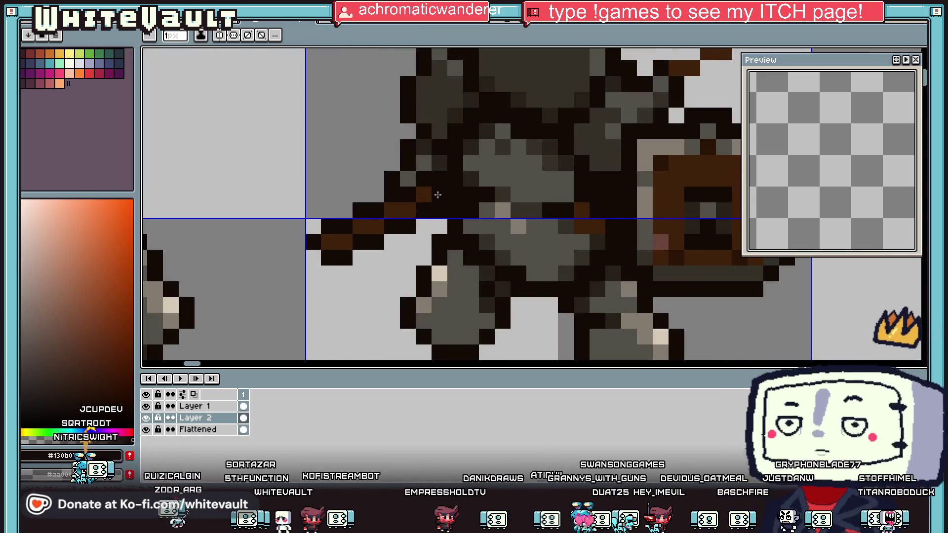
key("i")
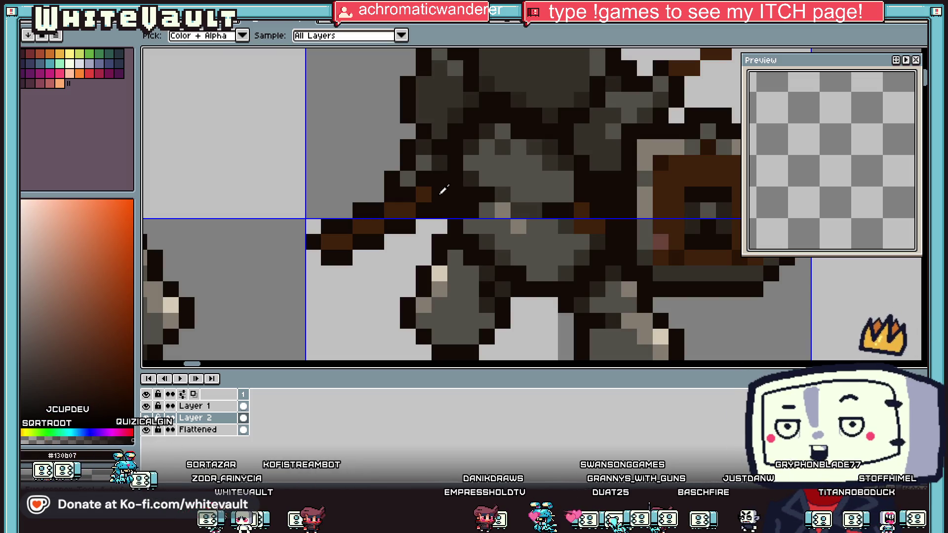
scroll(439, 195, "down", 5)
scroll(545, 124, "up", 2)
key("b")
scroll(553, 114, "down", 2)
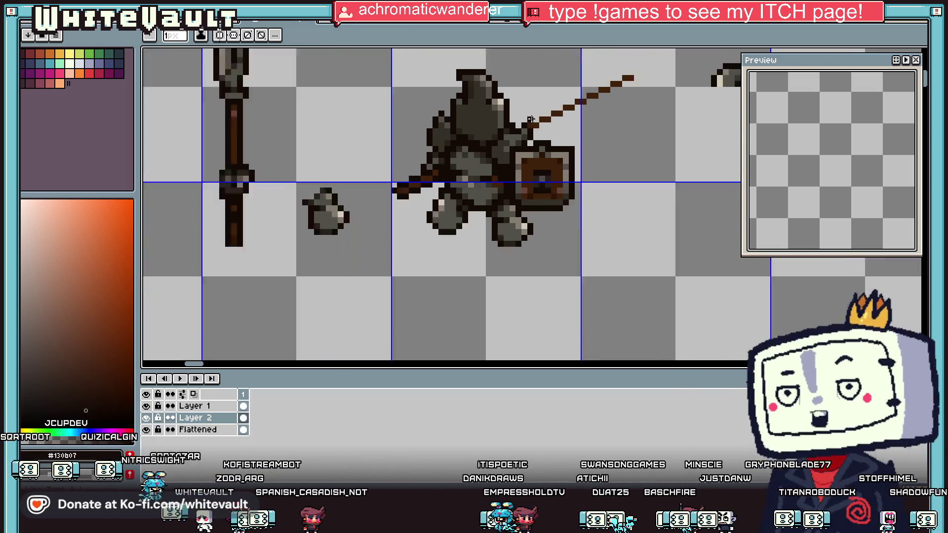
left_click(597, 90)
scroll(555, 116, "down", 5)
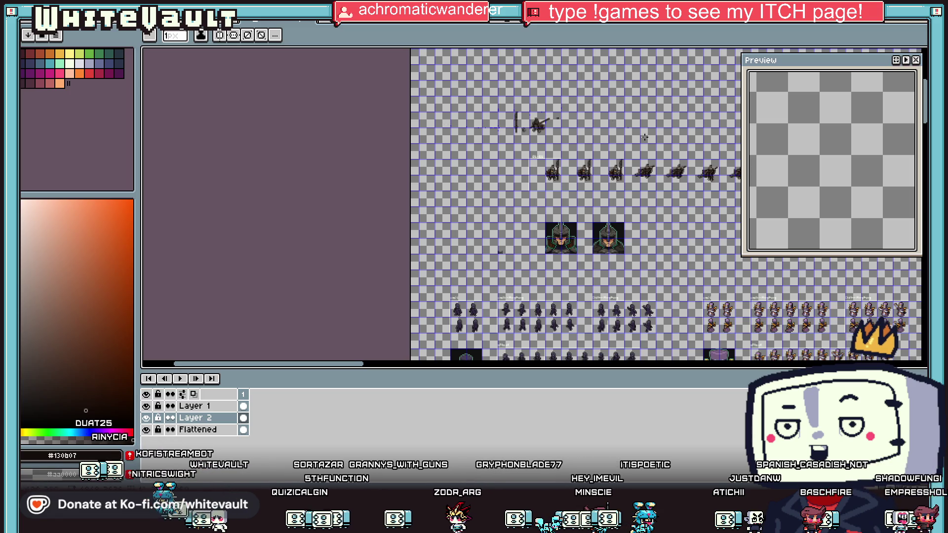
Step: Zoom in, scroll to the lying-down knight frames, and pick the rectangular selection tool
scroll(692, 182, "up", 1)
scroll(535, 151, "up", 2)
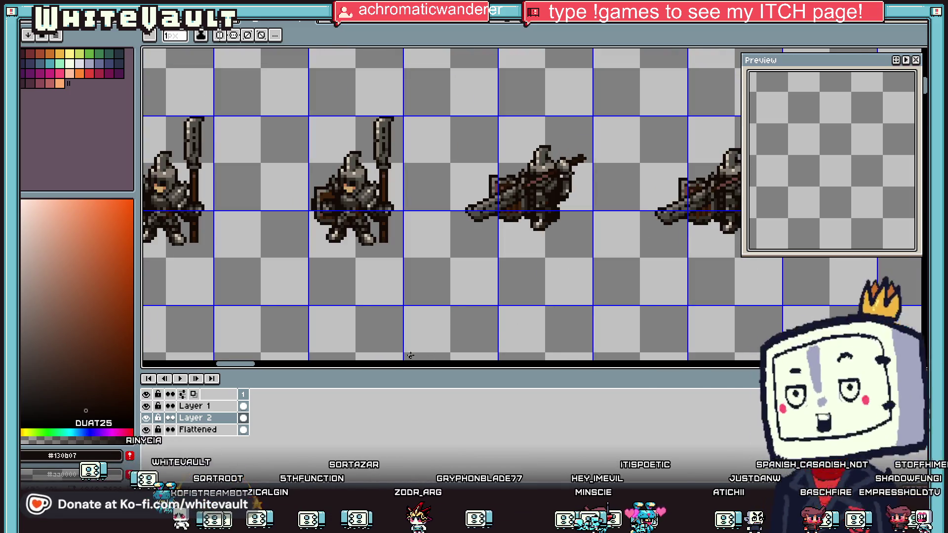
left_click_drag(251, 365, 267, 369)
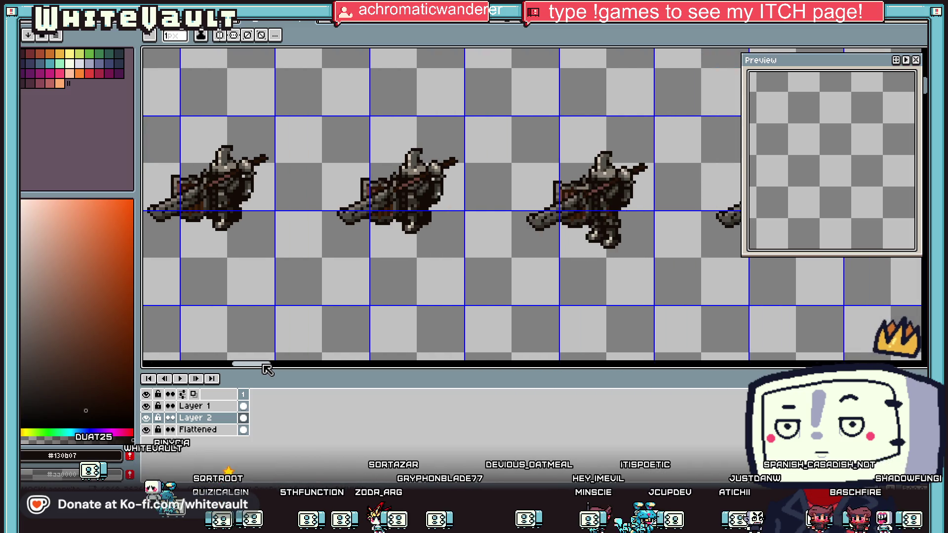
left_click(920, 64)
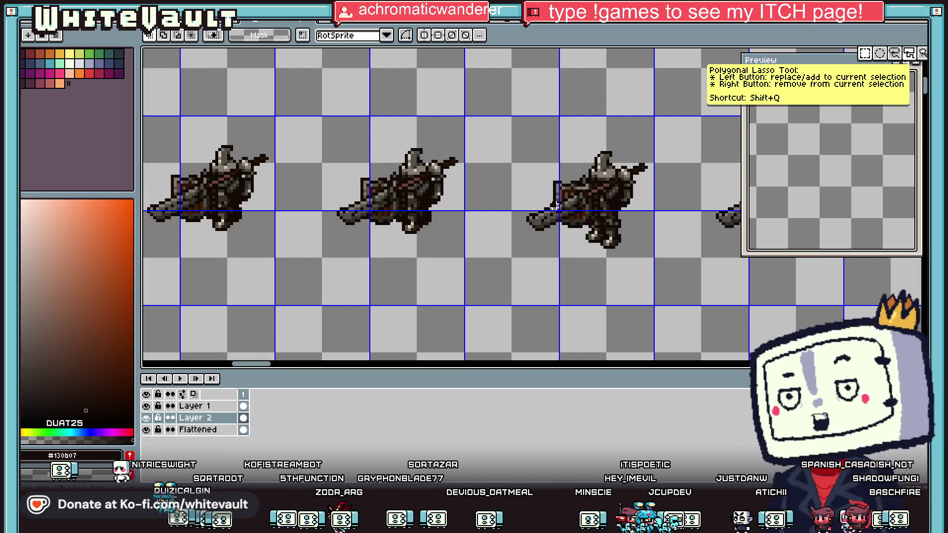
Step: Start selecting the weapon on a lying-down knight frame with several rectangular areas
scroll(557, 206, "up", 2)
mouse_move(561, 245)
left_mouse_down()
mouse_move(531, 177)
mouse_move(544, 274)
mouse_move(560, 285)
left_mouse_up()
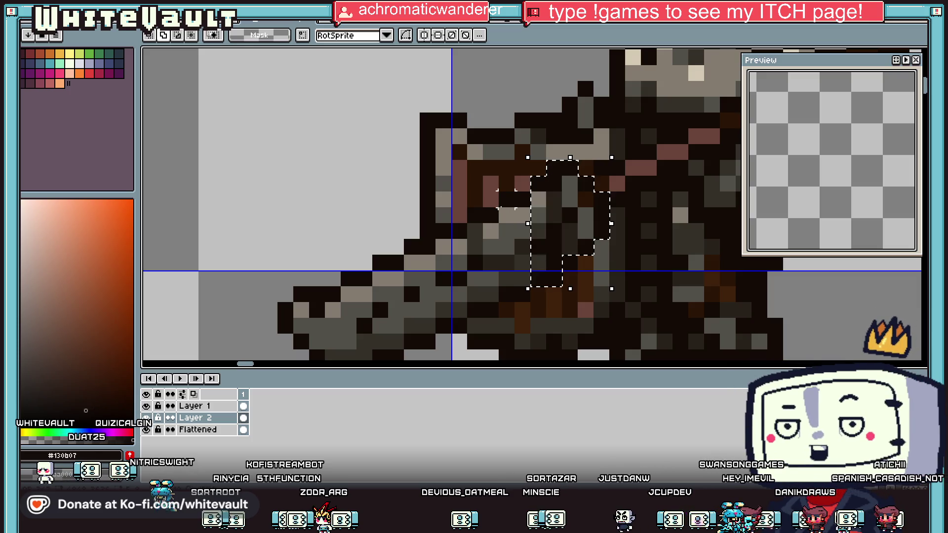
mouse_move(526, 197)
left_mouse_down()
mouse_move(513, 287)
mouse_move(500, 301)
left_mouse_up()
left_click_drag(499, 208, 466, 319)
left_click_drag(435, 223, 467, 335)
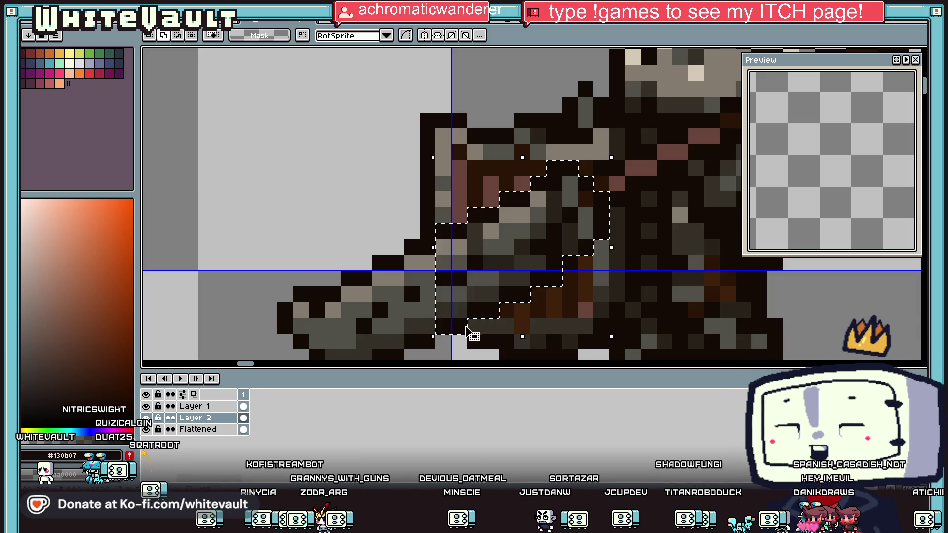
scroll(447, 234, "down", 3)
scroll(447, 234, "up", 3)
Step: Extend the weapon selection left along its upper part to the far end and sword
left_click_drag(431, 149, 462, 260)
mouse_move(398, 165)
left_mouse_down()
mouse_move(414, 181)
mouse_move(431, 276)
left_mouse_up()
left_click_drag(365, 181, 399, 294)
mouse_move(352, 197)
left_mouse_down()
mouse_move(368, 294)
mouse_move(352, 196)
mouse_move(336, 212)
mouse_move(321, 260)
left_mouse_up()
mouse_move(320, 229)
left_mouse_down()
mouse_move(303, 245)
mouse_move(303, 213)
left_mouse_up()
scroll(311, 222, "down", 3)
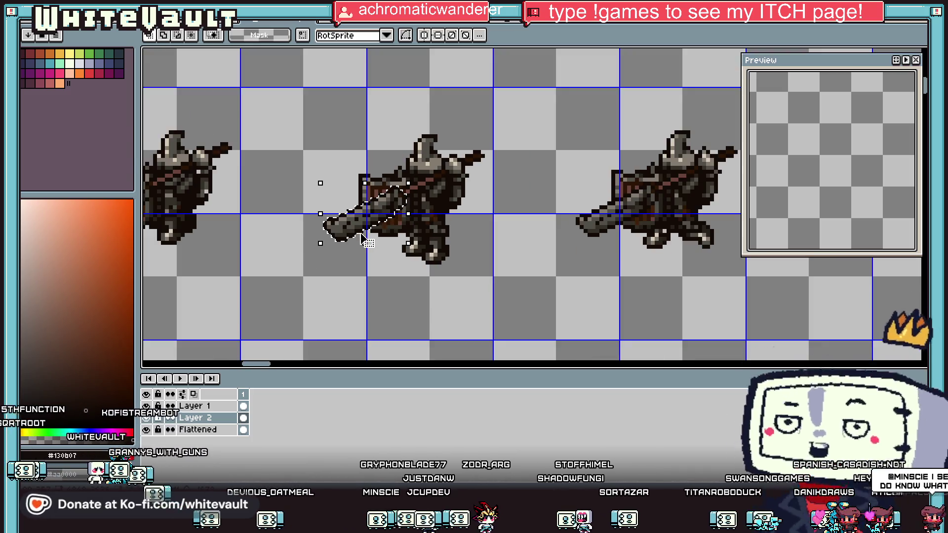
left_click_drag(324, 246, 406, 198)
Step: Box an empty area right of the spear-holding knight and make Layer 1 active
scroll(406, 198, "up", 4)
scroll(426, 205, "down", 5)
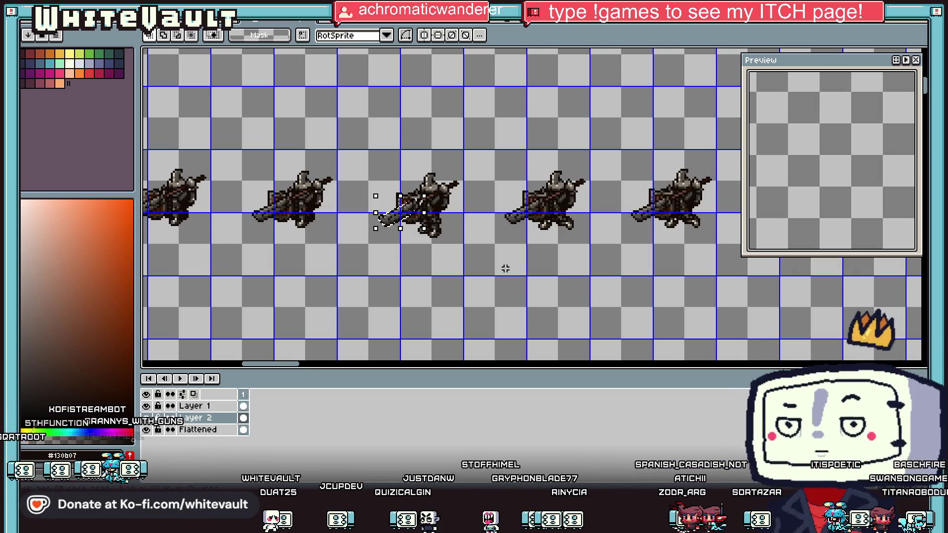
scroll(506, 268, "down", 2)
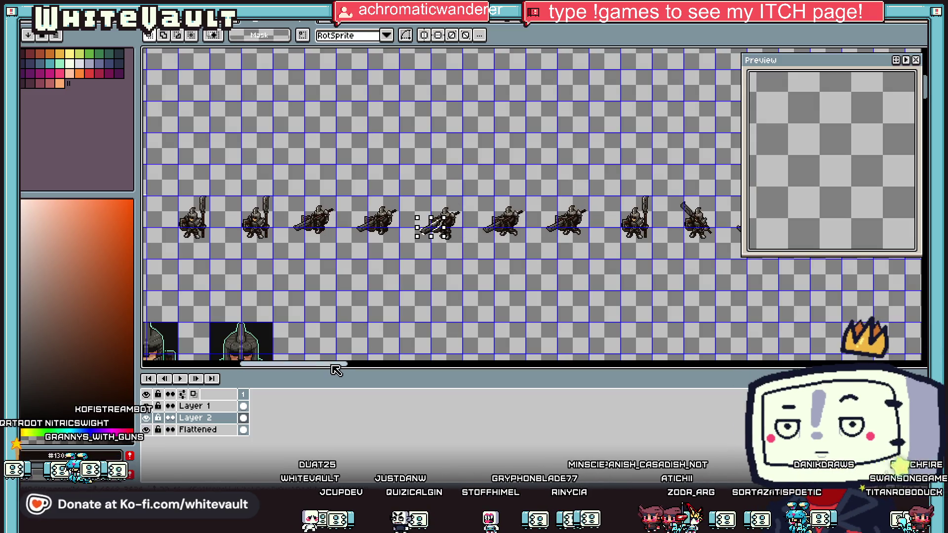
left_click_drag(336, 365, 293, 365)
scroll(449, 86, "up", 3)
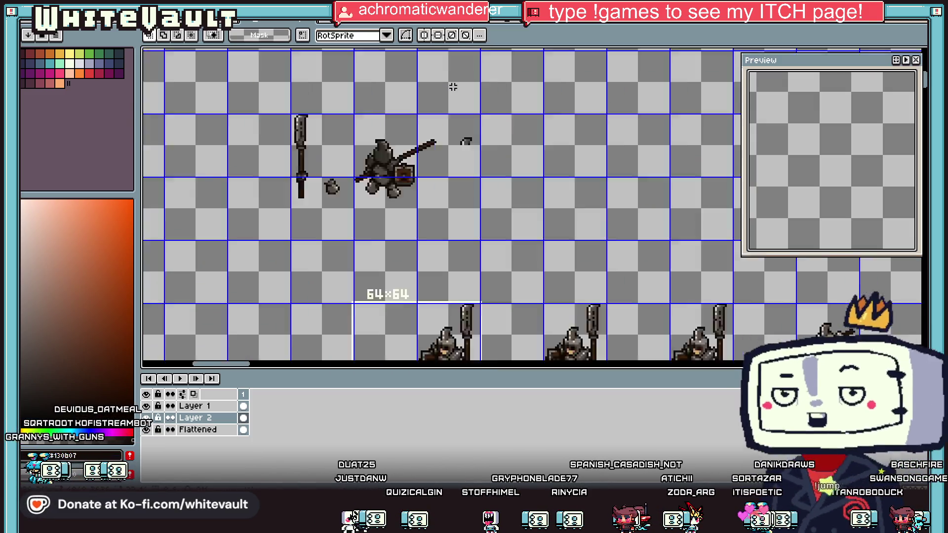
left_click_drag(448, 212, 447, 213)
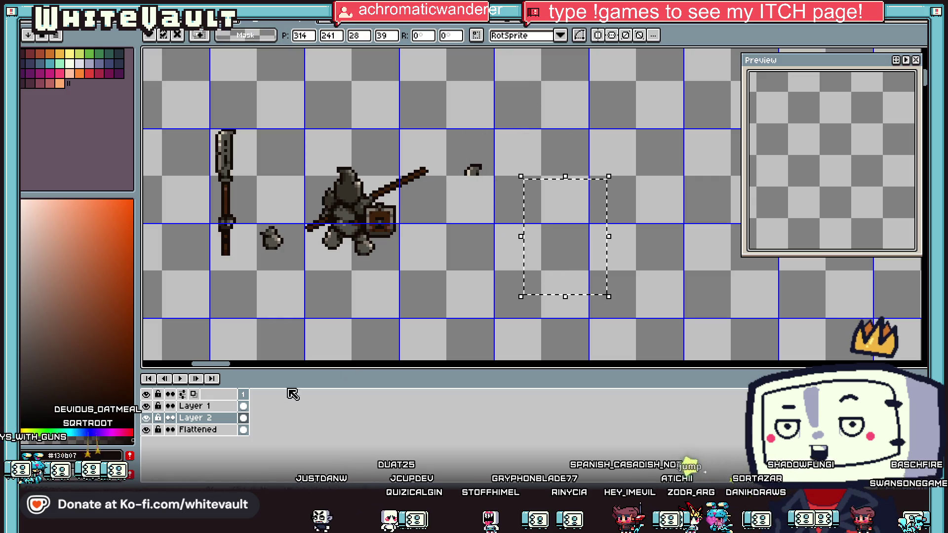
left_click(161, 408)
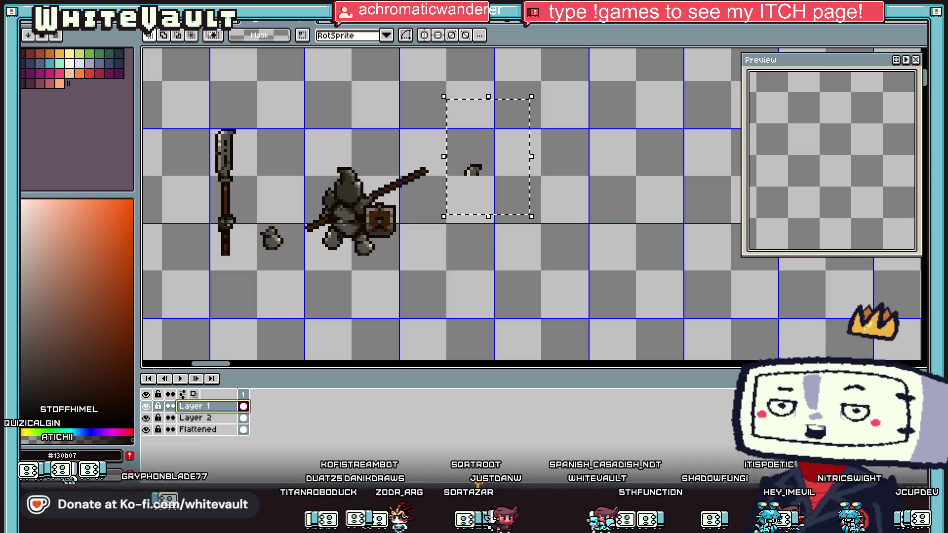
key("ctrl+Tab")
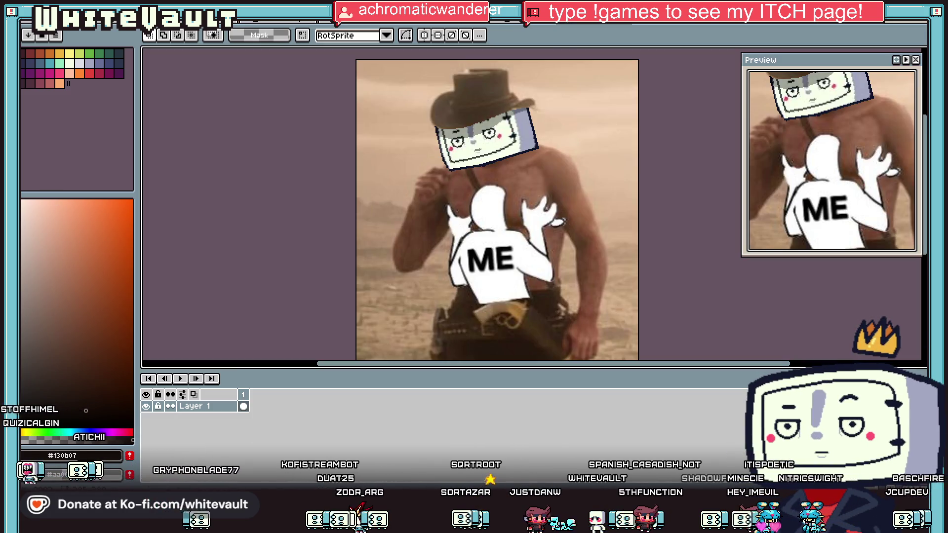
left_click_drag(714, 368, 714, 446)
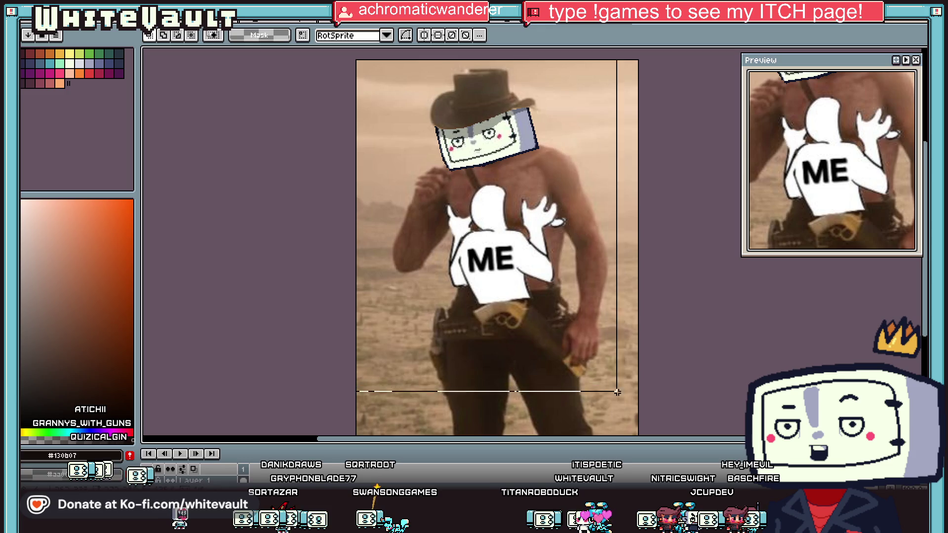
key("ctrl+Tab")
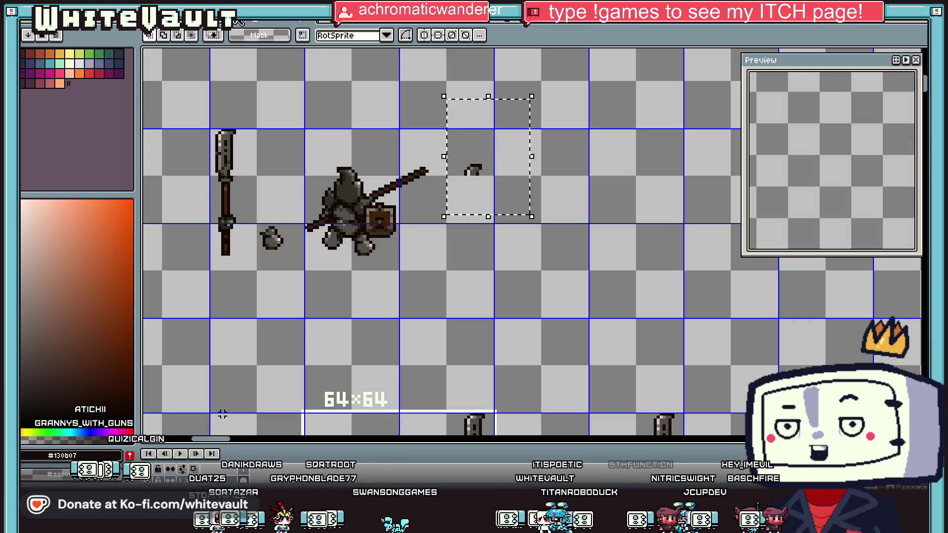
key("ctrl+Tab")
key("ctrl+Tab")
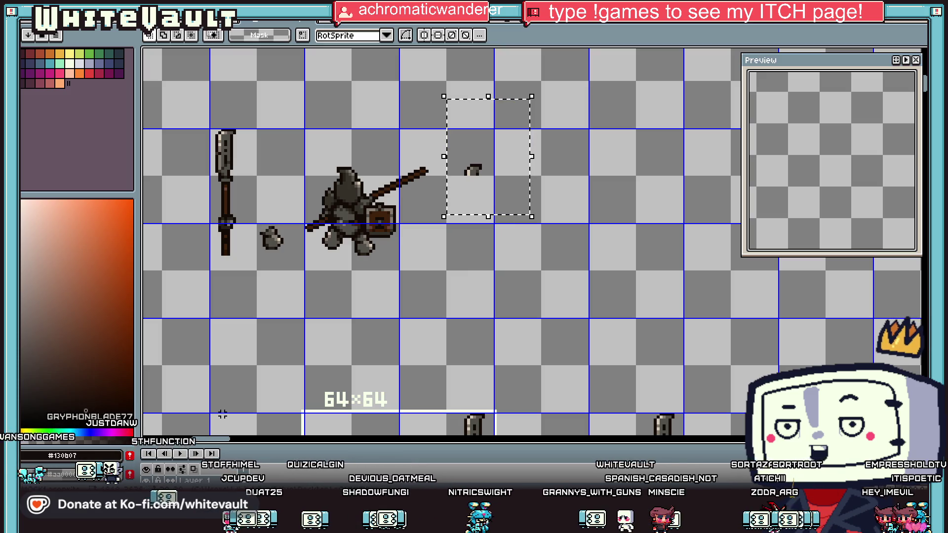
Step: Move the selected blade piece and drop the selection around it
scroll(503, 151, "down", 3)
scroll(504, 151, "up", 3)
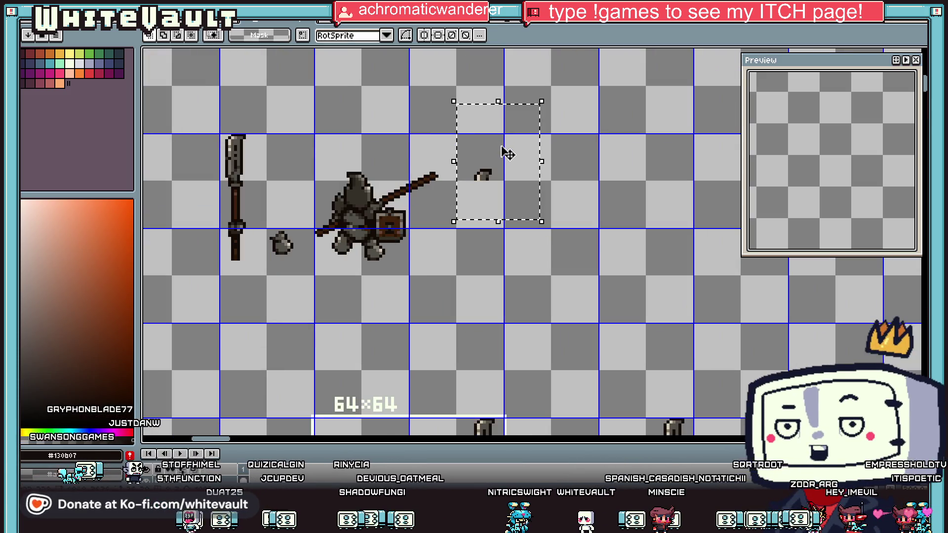
left_click(507, 153)
scroll(553, 227, "down", 1)
left_click(574, 238)
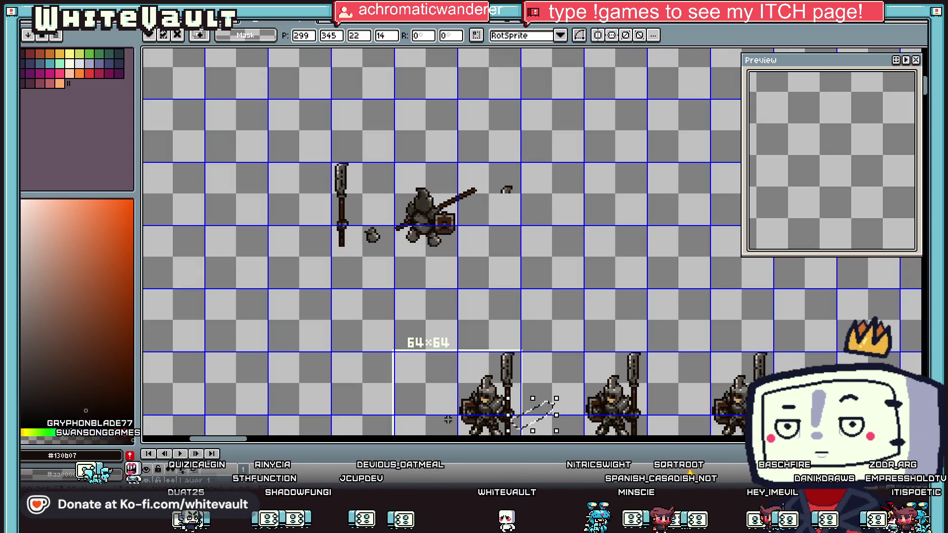
scroll(540, 349, "down", 3)
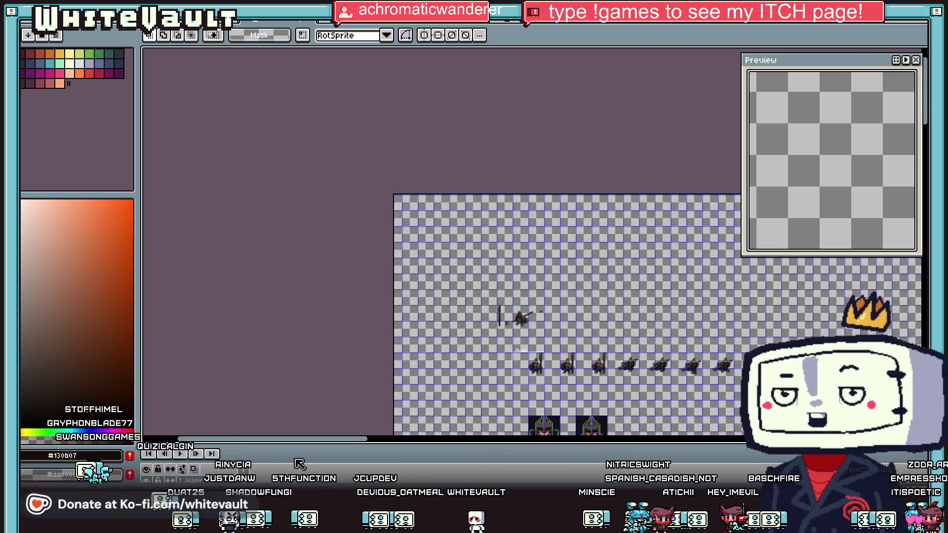
Step: Expand the timeline to show the layer list and make the Flattened layer active
left_click_drag(297, 446, 297, 366)
scroll(659, 212, "down", 1)
scroll(712, 317, "up", 1)
scroll(713, 318, "up", 1)
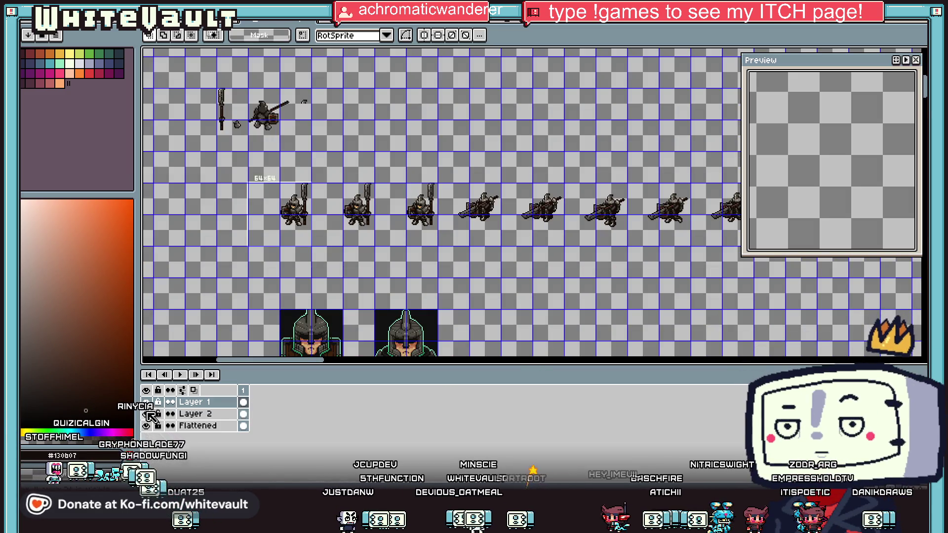
left_click(197, 425)
left_click_drag(303, 364, 359, 364)
Step: Rectangle-select the lowered spear blade in a later knight frame and copy it
scroll(421, 202, "up", 4)
mouse_move(464, 101)
left_mouse_down()
mouse_move(396, 163)
mouse_move(396, 254)
mouse_move(390, 230)
left_mouse_up()
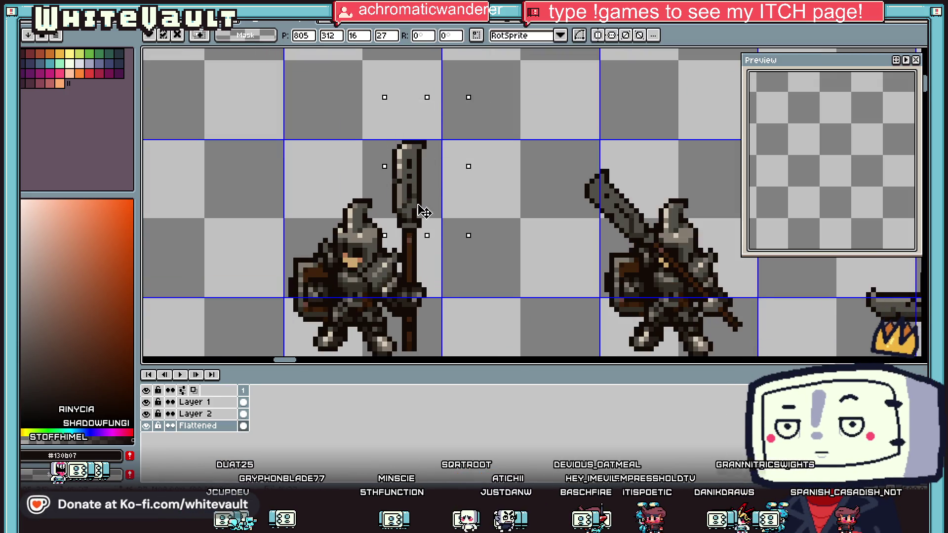
scroll(514, 212, "down", 2)
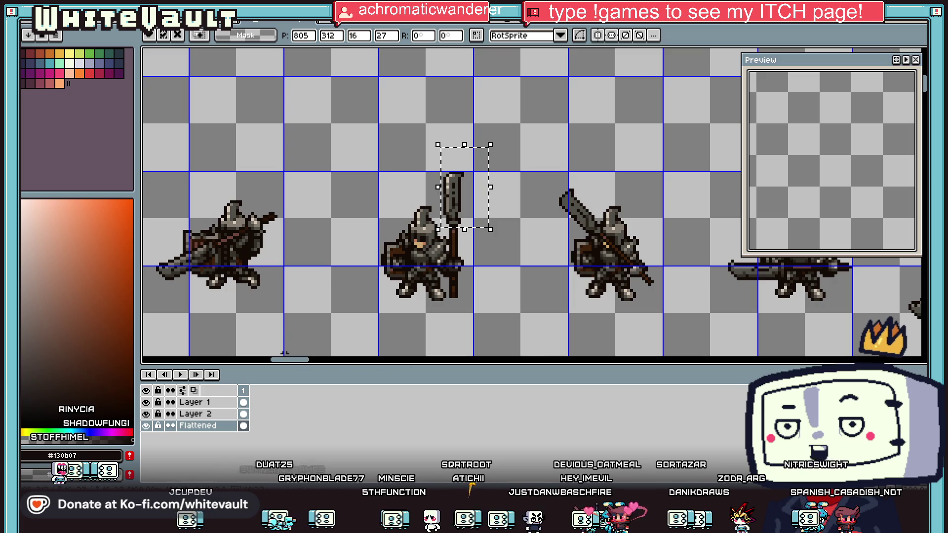
left_click_drag(293, 361, 329, 363)
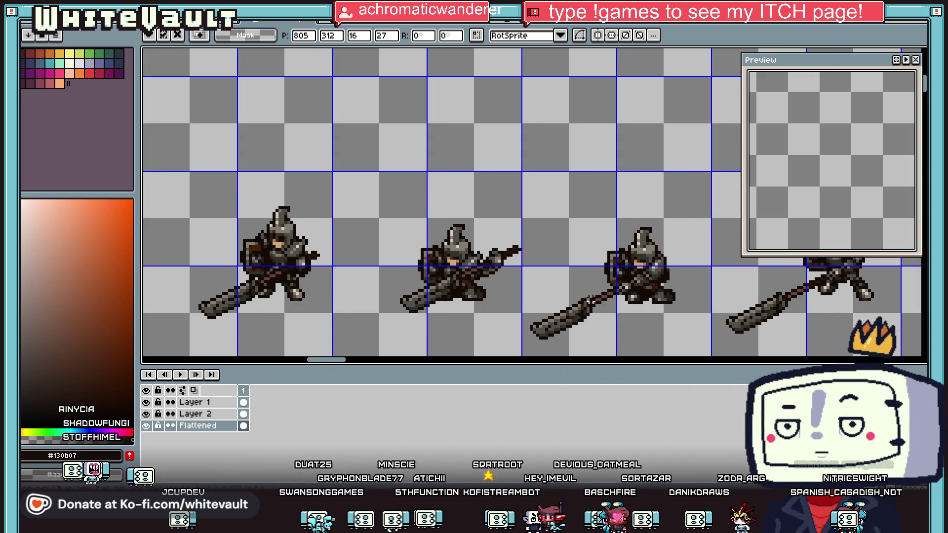
left_click_drag(599, 288, 522, 354)
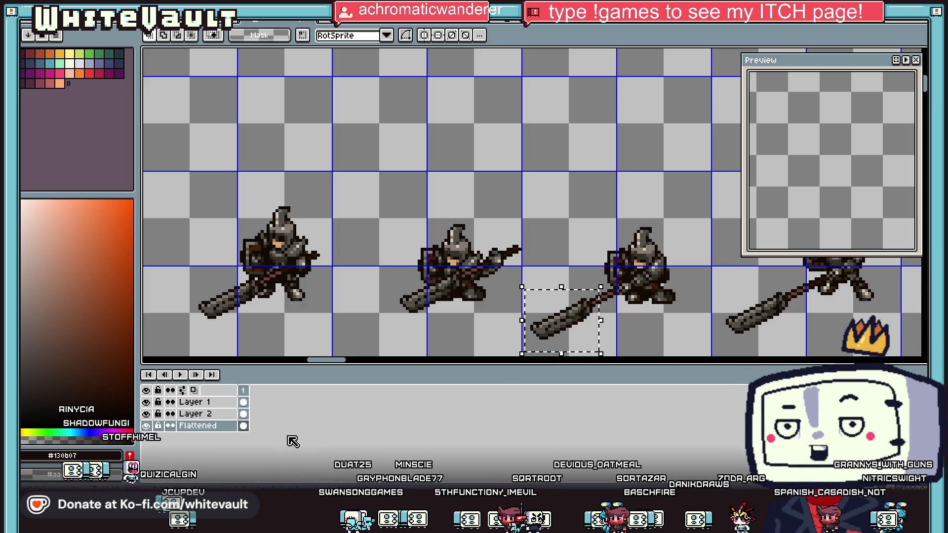
left_click(563, 339)
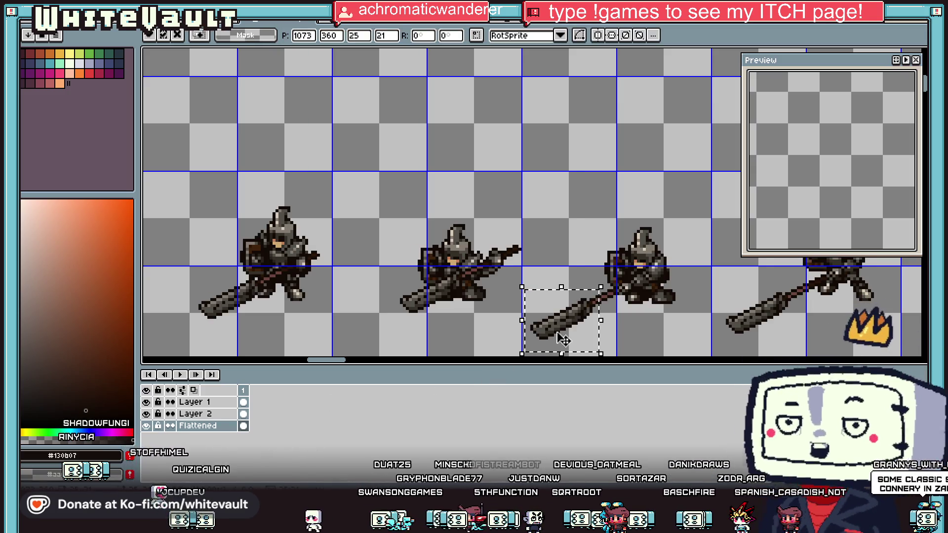
scroll(620, 280, "down", 3)
key("Return")
left_click_drag(368, 360, 223, 364)
scroll(552, 143, "up", 3)
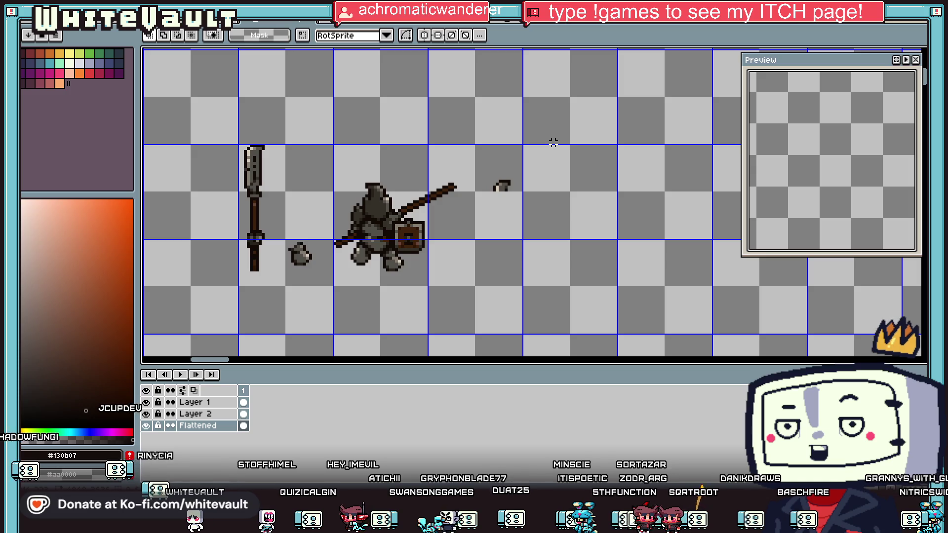
Step: Paste the copied blade and attach it to the shaft end pointing up-right
key("ctrl+v")
mouse_move(569, 200)
left_mouse_down()
mouse_move(638, 200)
mouse_move(639, 220)
mouse_move(637, 185)
left_mouse_up()
left_click(523, 269)
left_click_drag(522, 269, 725, 239)
mouse_move(518, 156)
left_mouse_down()
mouse_move(624, 257)
mouse_move(533, 228)
mouse_move(505, 231)
left_mouse_up()
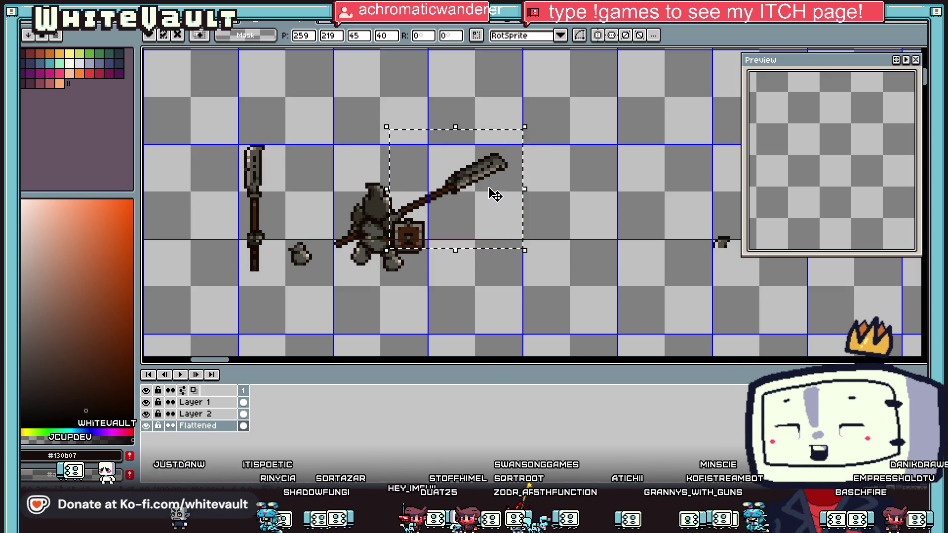
key("u")
Step: Select the blade on the spear and place a spare duplicate beside it
scroll(494, 207, "up", 1)
scroll(494, 207, "down", 1)
mouse_move(538, 124)
left_mouse_down()
mouse_move(470, 213)
mouse_move(442, 215)
mouse_move(583, 217)
mouse_move(668, 239)
left_mouse_up()
scroll(473, 186, "up", 1)
key("ctrl+d")
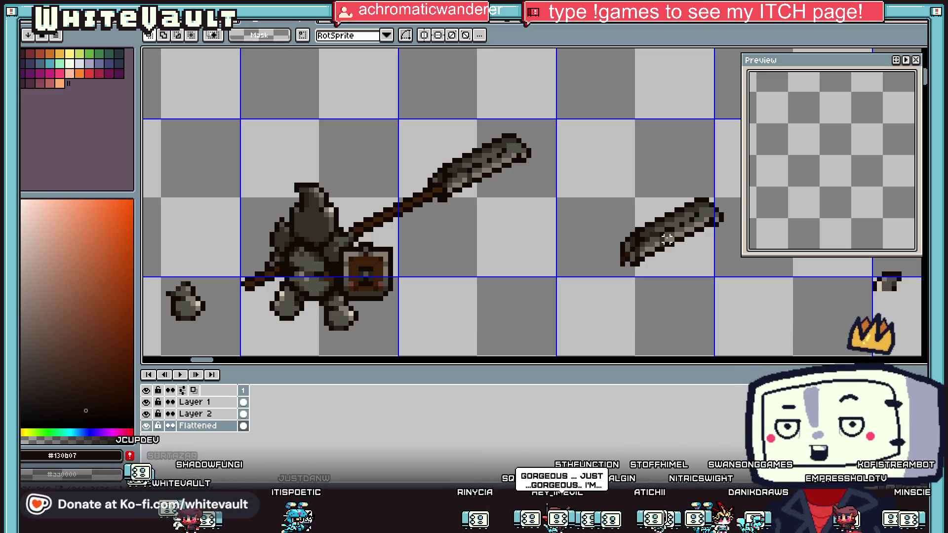
scroll(667, 239, "down", 2)
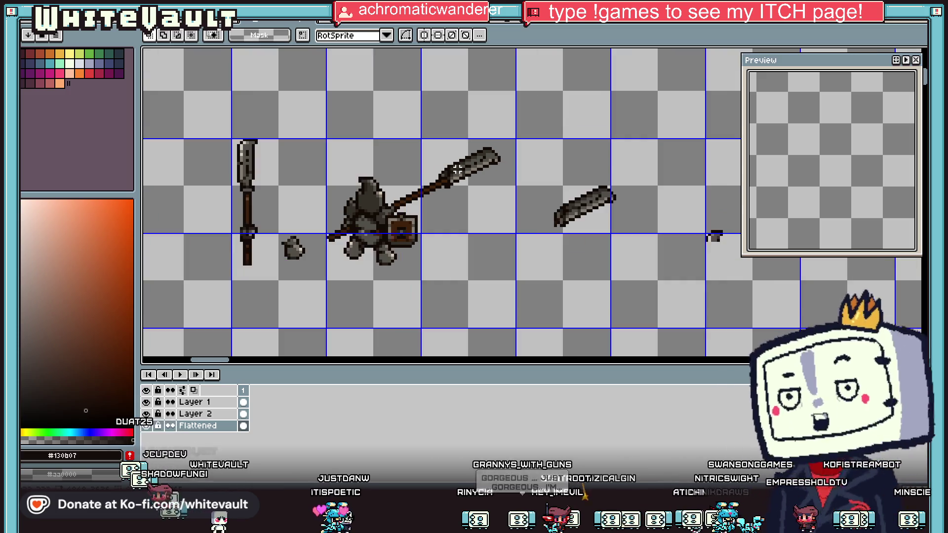
scroll(493, 163, "up", 4)
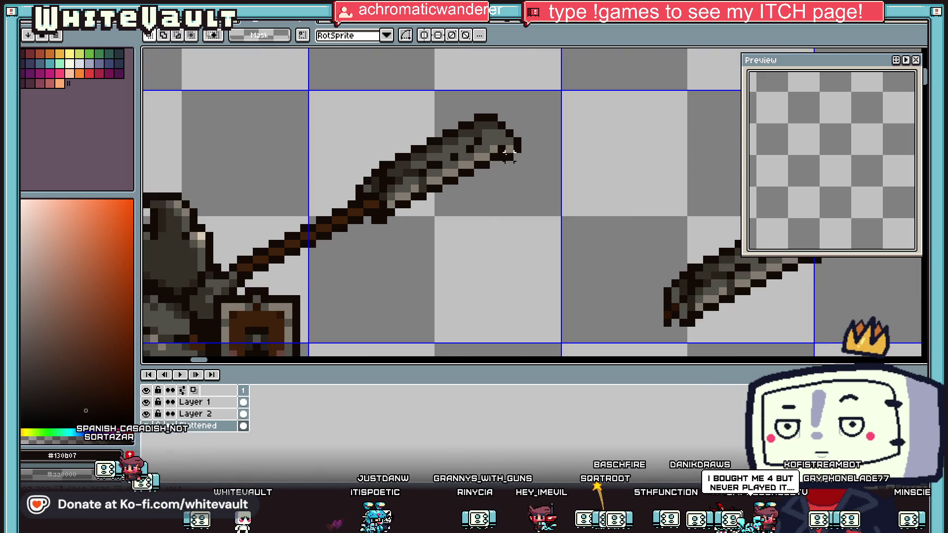
Step: Sample a dark red from the blade and return to the Pencil
key("i")
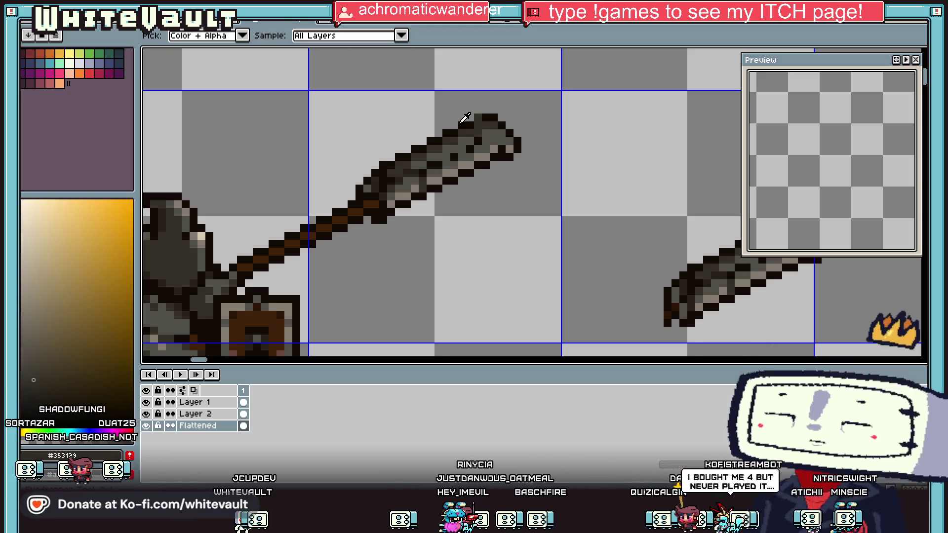
key("b")
key("i")
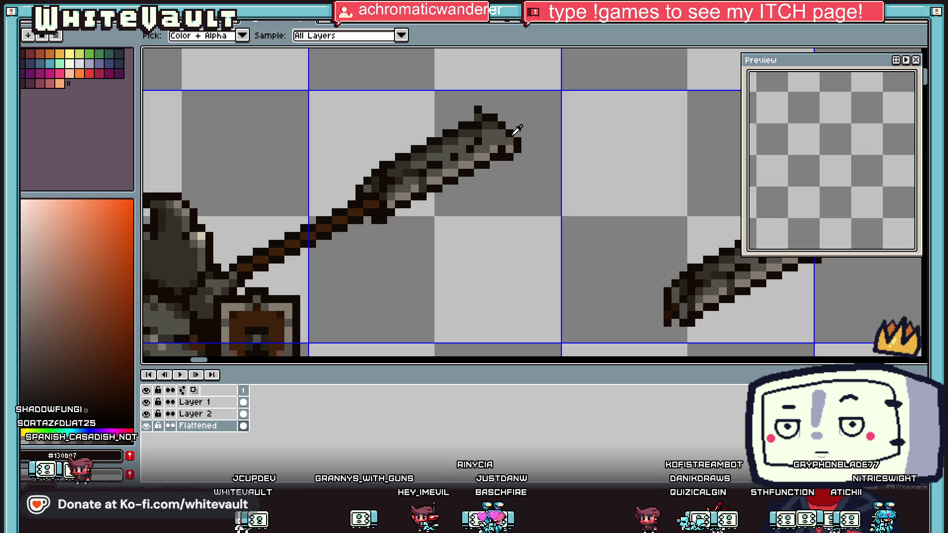
left_click(513, 148)
key("b")
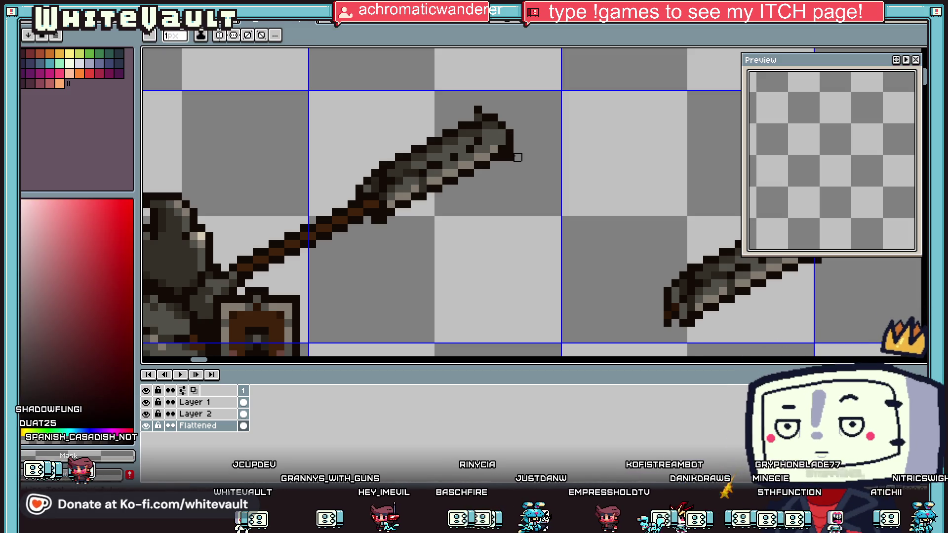
scroll(516, 157, "down", 4)
scroll(528, 152, "up", 2)
scroll(528, 152, "down", 3)
scroll(556, 197, "up", 2)
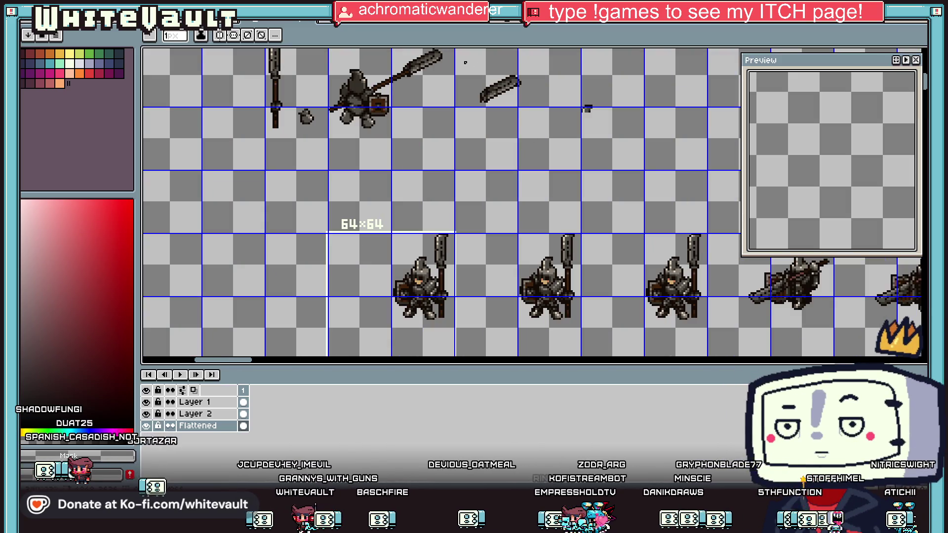
scroll(465, 62, "up", 2)
scroll(454, 54, "up", 2)
Step: Pick the dark outline colour #130b07 from the spear tip for touching up pixels
key("i")
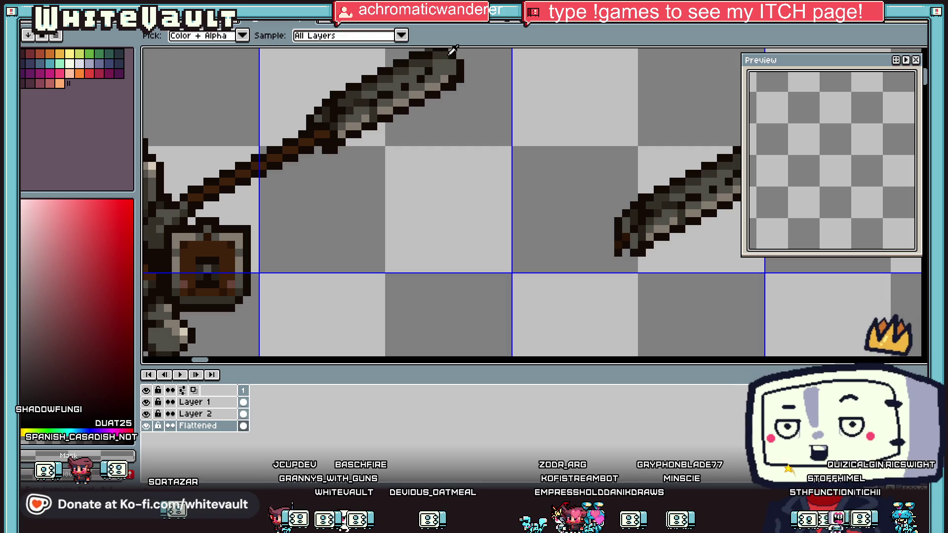
left_click(452, 68)
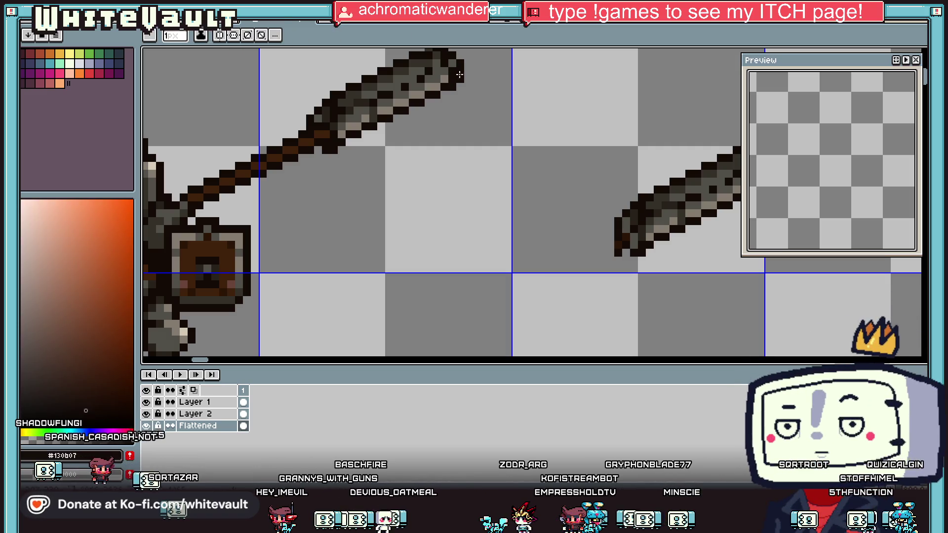
scroll(461, 89, "down", 2)
scroll(464, 109, "up", 3)
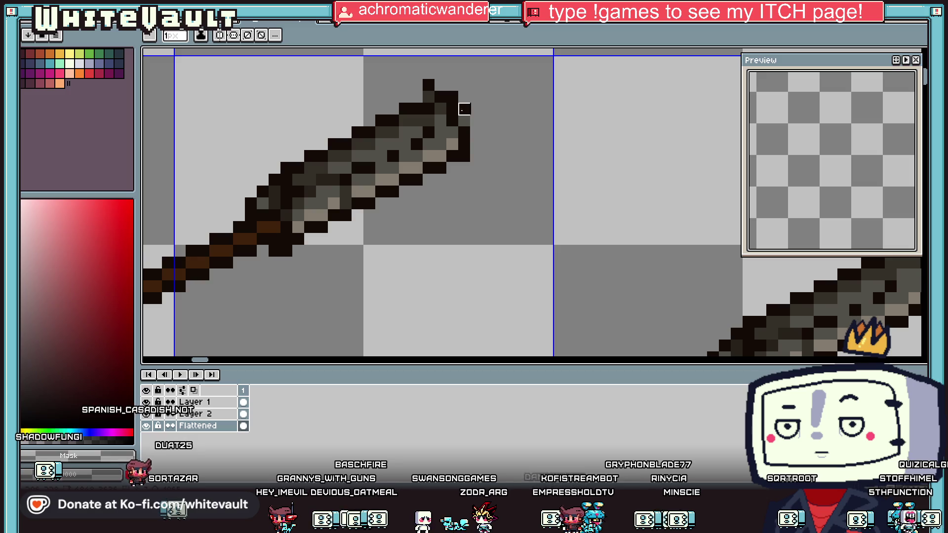
key("i")
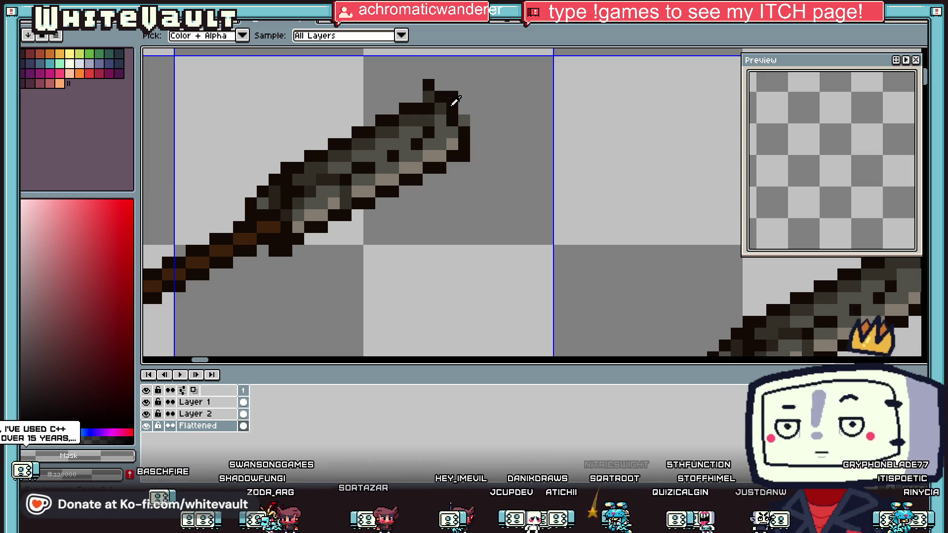
Step: Choose green from the palette as the drawing colour
scroll(518, 211, "down", 5)
scroll(528, 214, "up", 3)
scroll(553, 212, "down", 3)
scroll(591, 169, "up", 4)
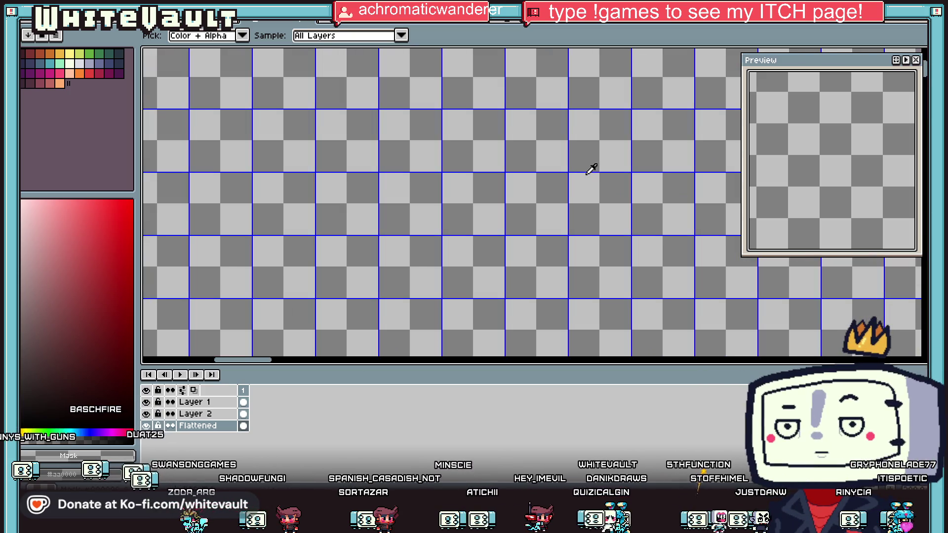
left_click(100, 53)
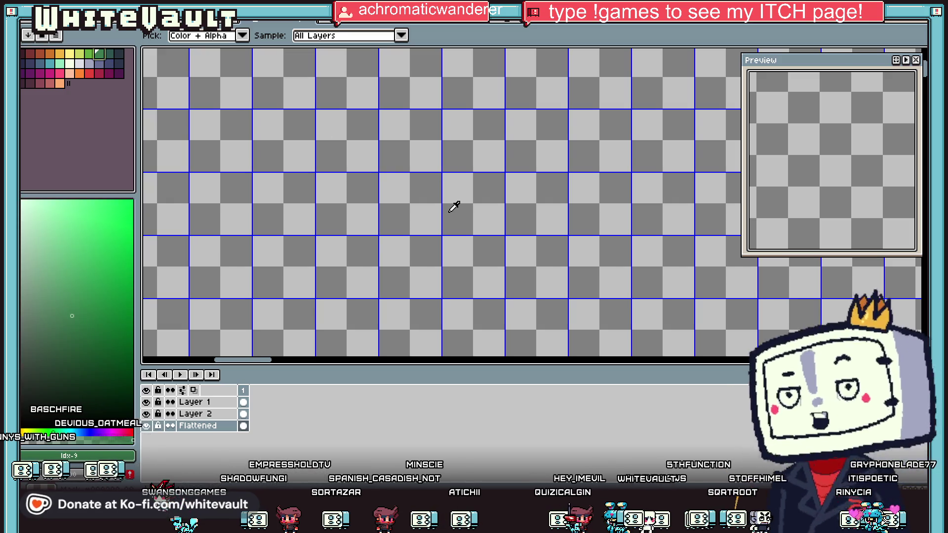
Step: Stamp a large green circle on an empty part of the canvas with the Pencil
key("v")
key("b")
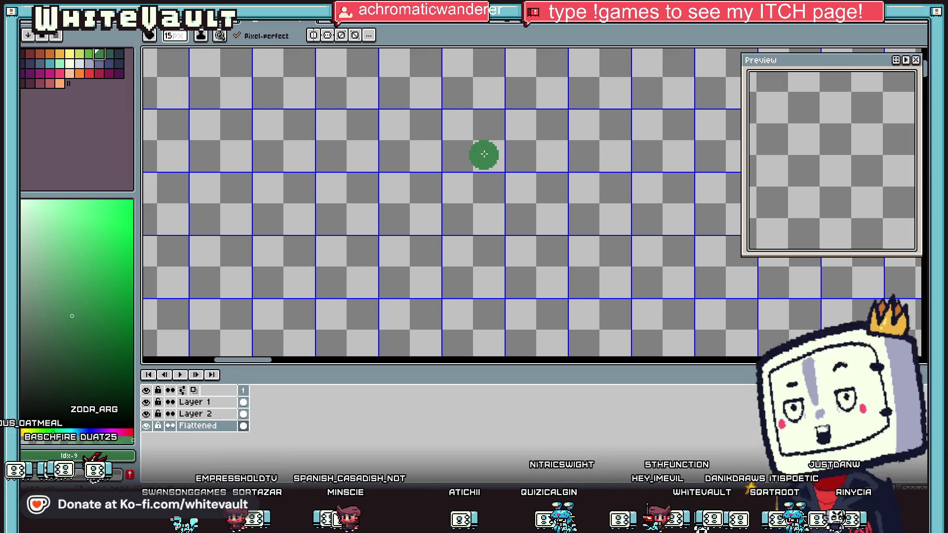
scroll(484, 154, "up", 17)
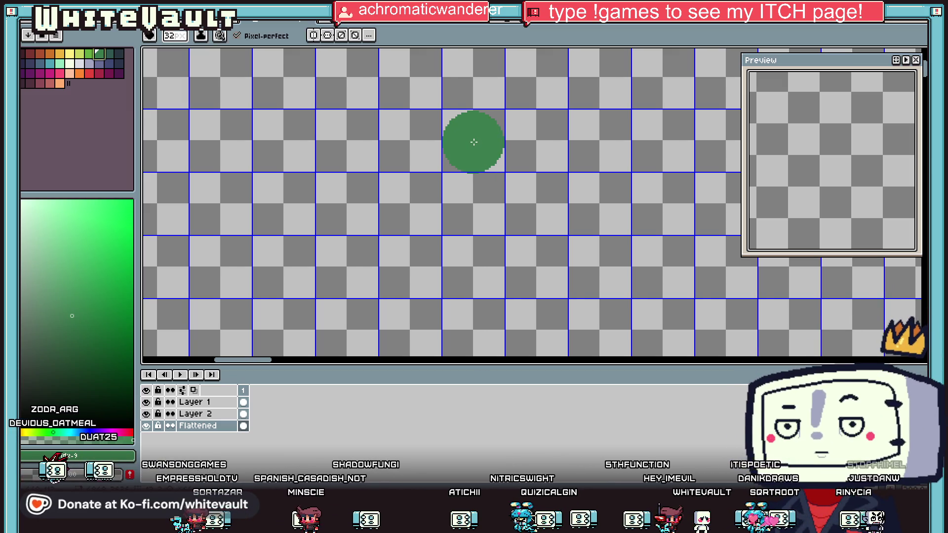
left_click(473, 142)
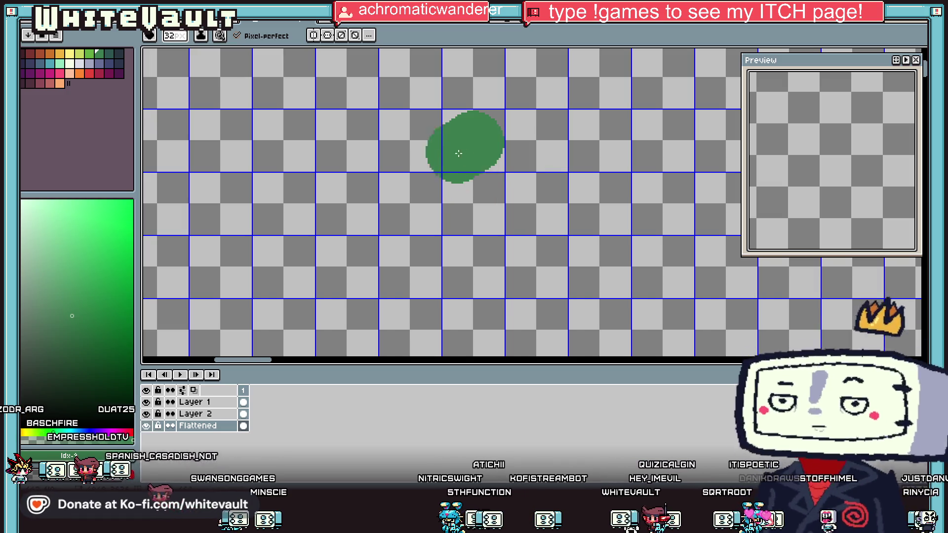
Step: Switch to dark blue-black with a 1-pixel brush and centre a vertical symmetry axis on the circle
left_click(119, 54)
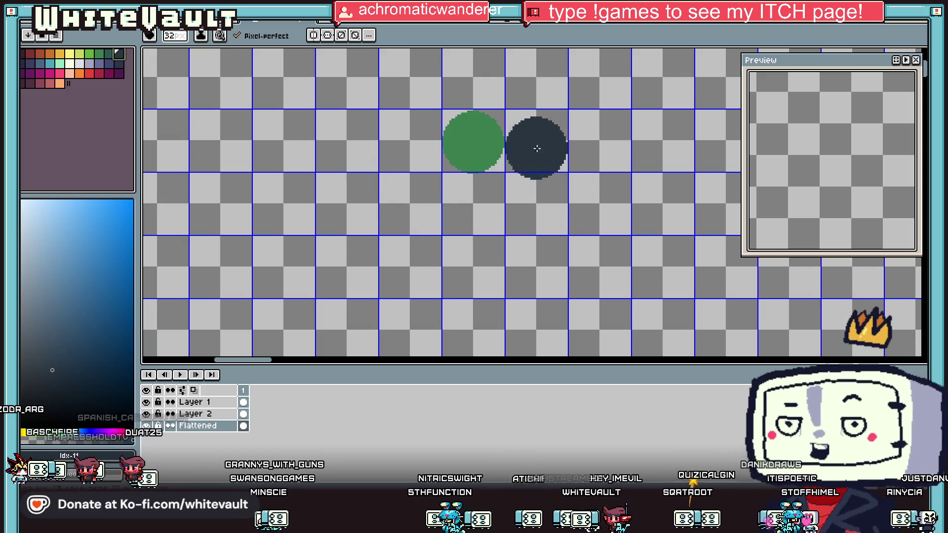
key("minus")
key("minus")
key("minus")
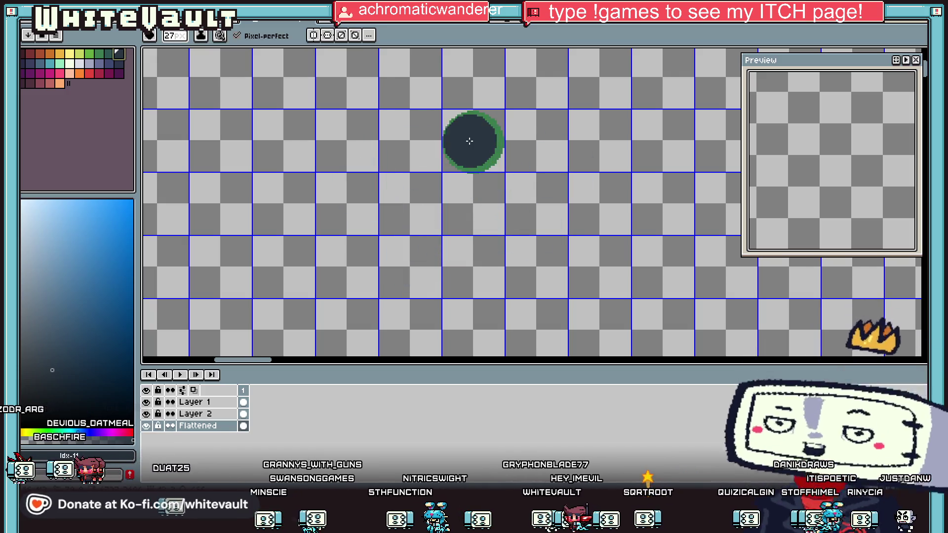
key("minus")
key("minus")
key("minus")
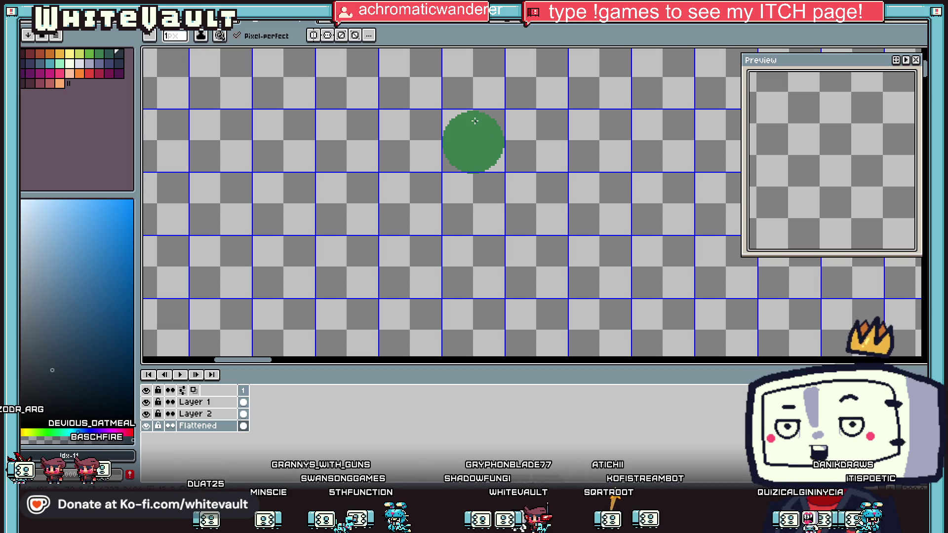
left_click(314, 37)
mouse_move(189, 51)
left_mouse_down()
mouse_move(191, 64)
mouse_move(470, 93)
left_mouse_up()
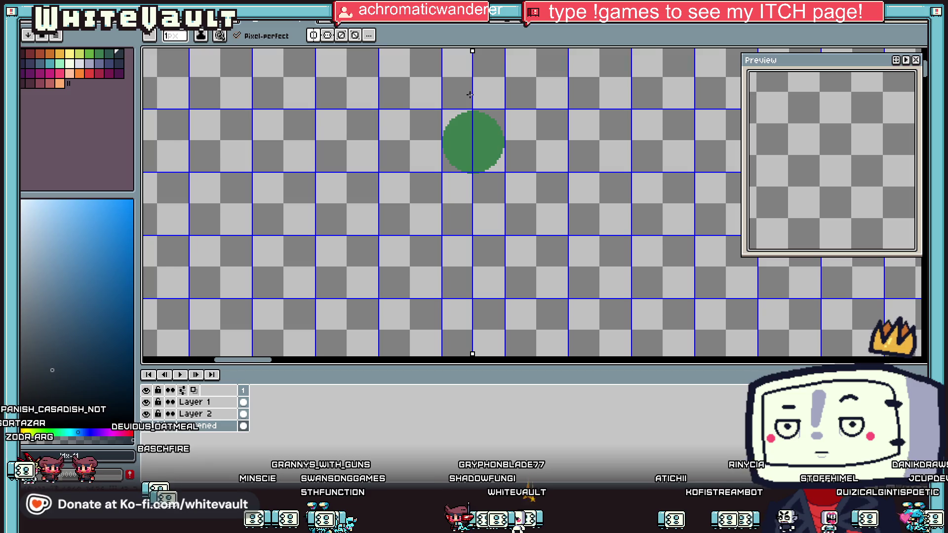
scroll(470, 94, "up", 3)
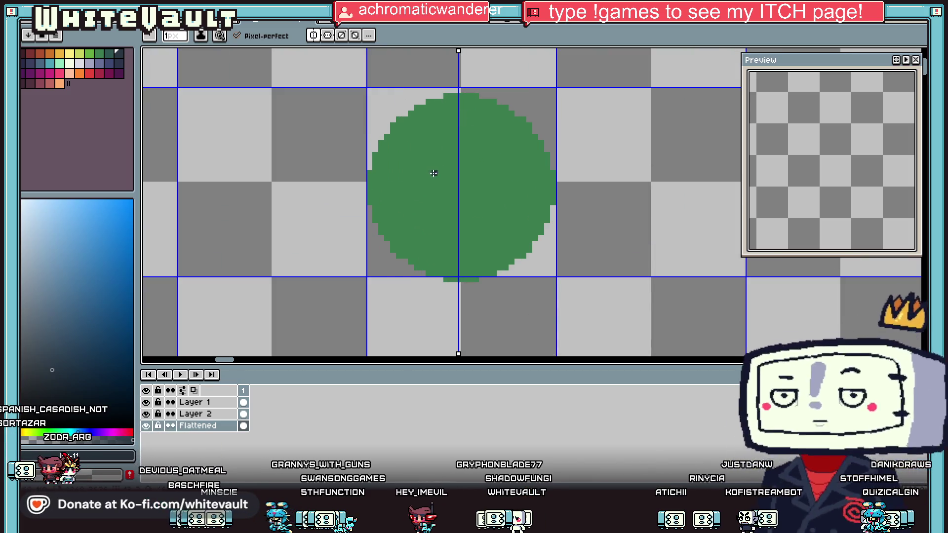
Step: Undo the thin eye dashes and paint two round dark mirrored eyes on the green head
mouse_move(425, 125)
left_mouse_down()
mouse_move(438, 125)
mouse_move(435, 183)
left_mouse_up()
key("ctrl+z")
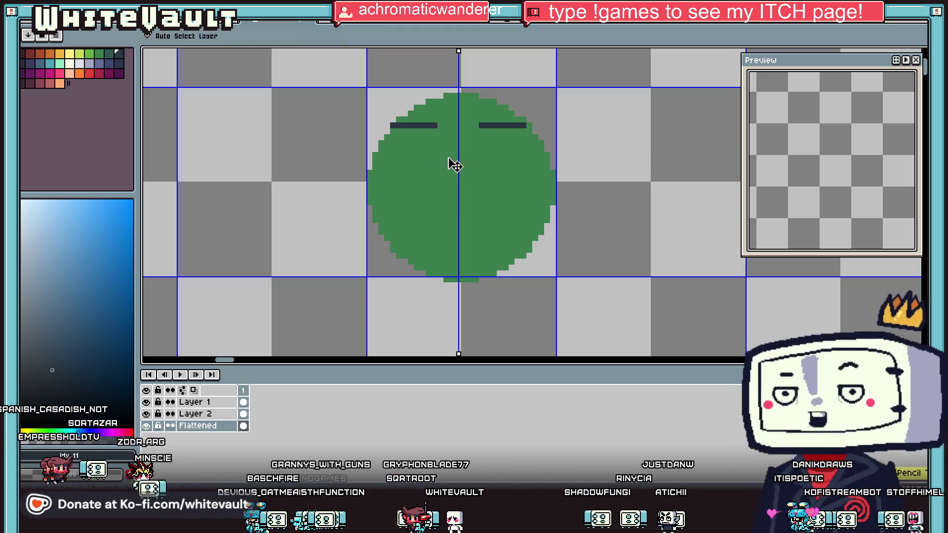
key("ctrl+z")
key("ctrl+z")
left_click(422, 183)
left_click_drag(493, 185, 516, 215)
key("ctrl+z")
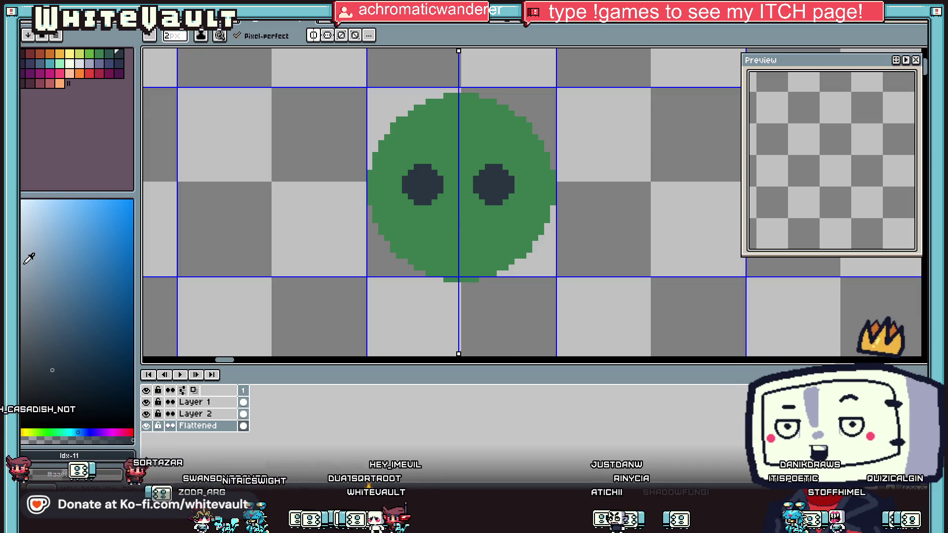
Step: Try a 1-pixel black outline around the eyes, then undo it
left_click_drag(176, 36, 168, 36)
scroll(432, 189, "up", 2)
mouse_move(434, 199)
left_mouse_down()
mouse_move(438, 152)
mouse_move(395, 102)
mouse_move(332, 101)
mouse_move(275, 150)
mouse_move(282, 163)
mouse_move(422, 155)
mouse_move(427, 177)
left_mouse_up()
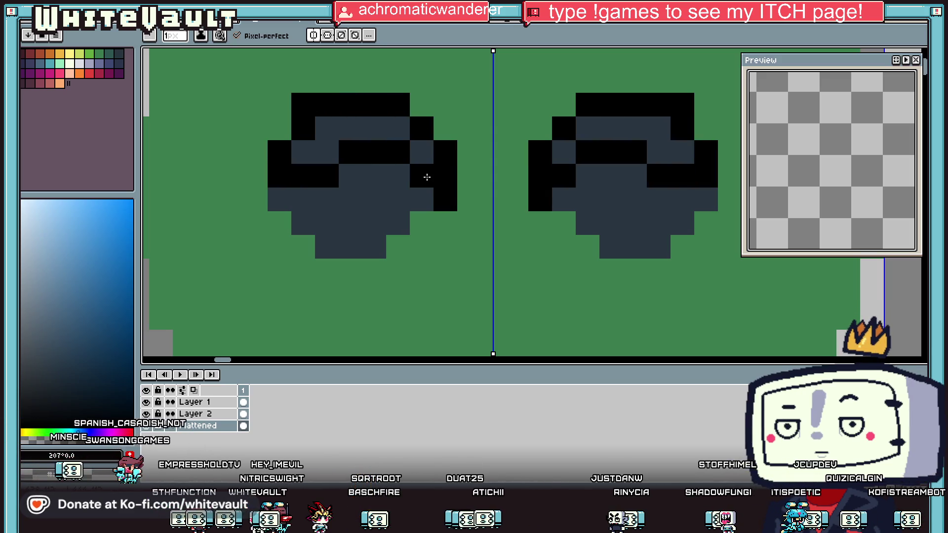
scroll(427, 177, "down", 5)
scroll(429, 181, "up", 3)
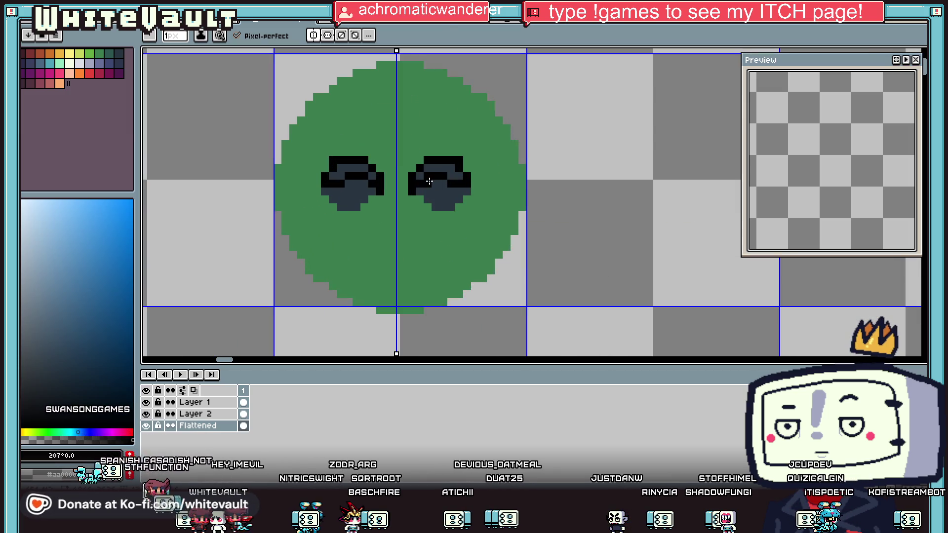
key("ctrl+z")
key("ctrl+z")
key("ctrl+z")
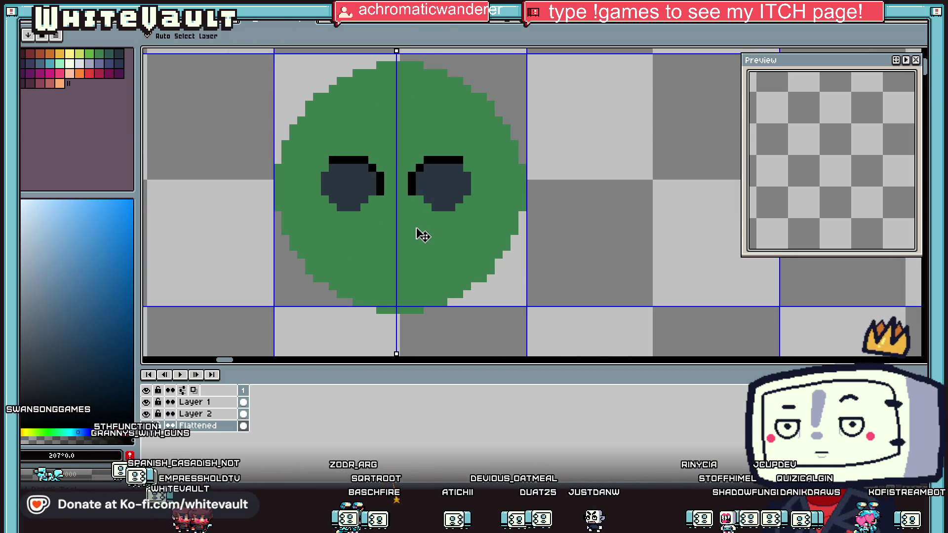
key("ctrl+z")
key("ctrl+z")
key("ctrl+z")
key("i")
scroll(429, 199, "down", 2)
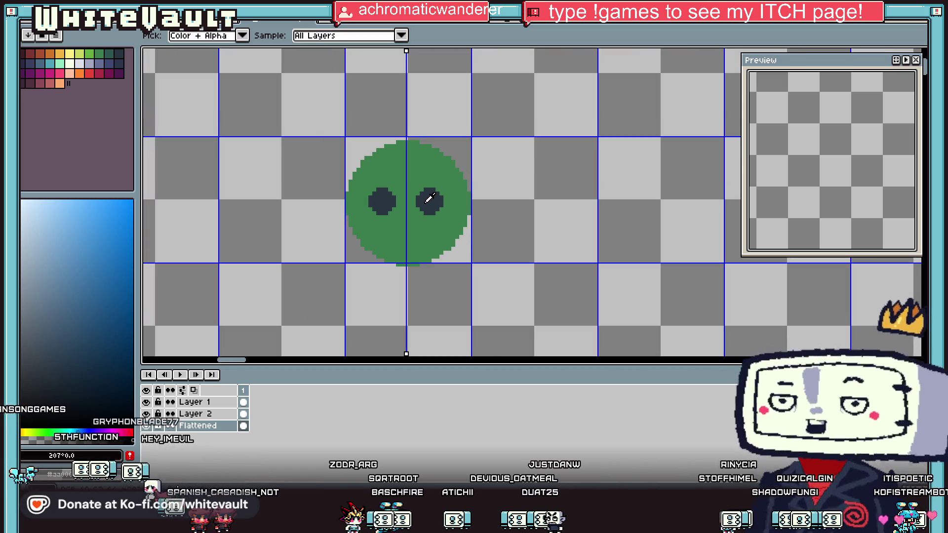
Step: Select the green head and commit copies moved downward beneath it
key("m")
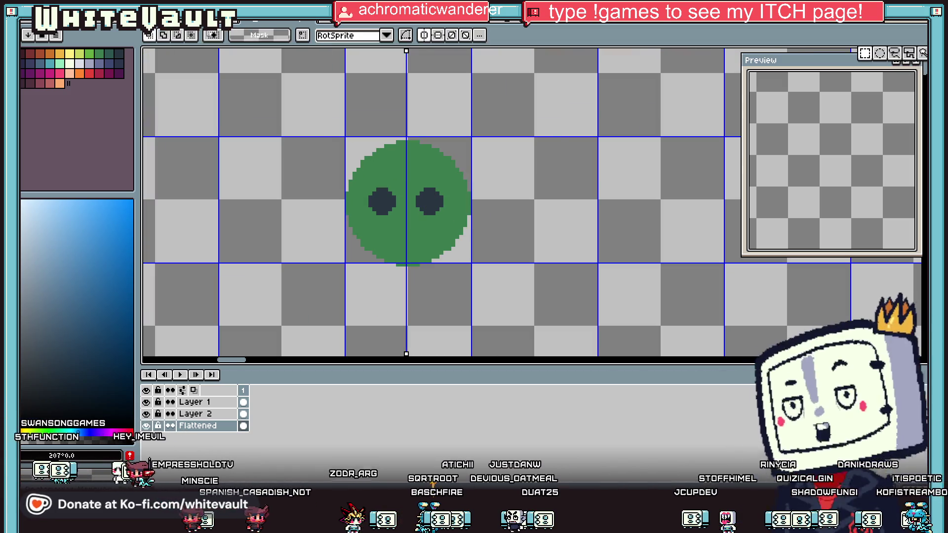
scroll(418, 154, "down", 1)
mouse_move(319, 120)
left_mouse_down()
mouse_move(540, 277)
mouse_move(511, 257)
mouse_move(508, 329)
mouse_move(504, 313)
mouse_move(472, 324)
left_mouse_up()
scroll(504, 306, "down", 2)
scroll(504, 297, "up", 4)
key("Down")
key("Down")
key("Down")
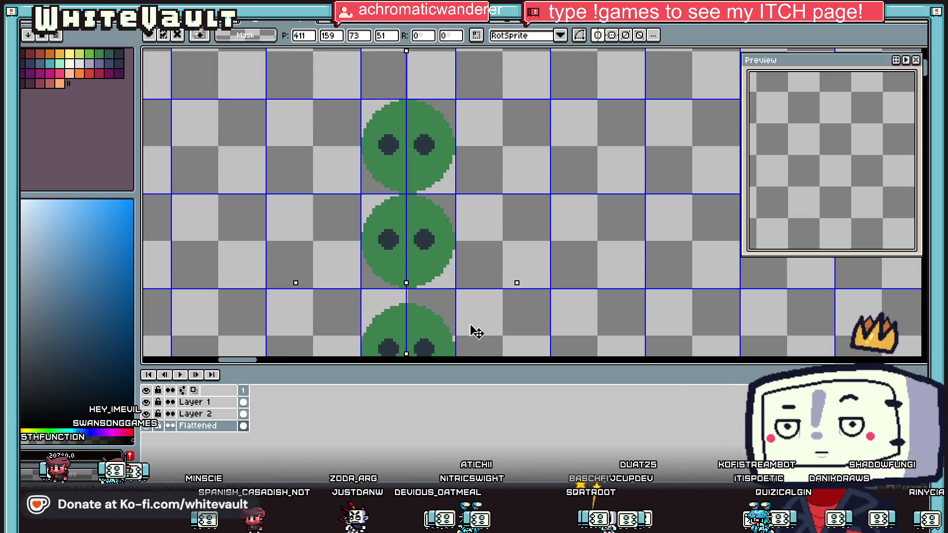
scroll(555, 317, "down", 5)
scroll(555, 317, "up", 5)
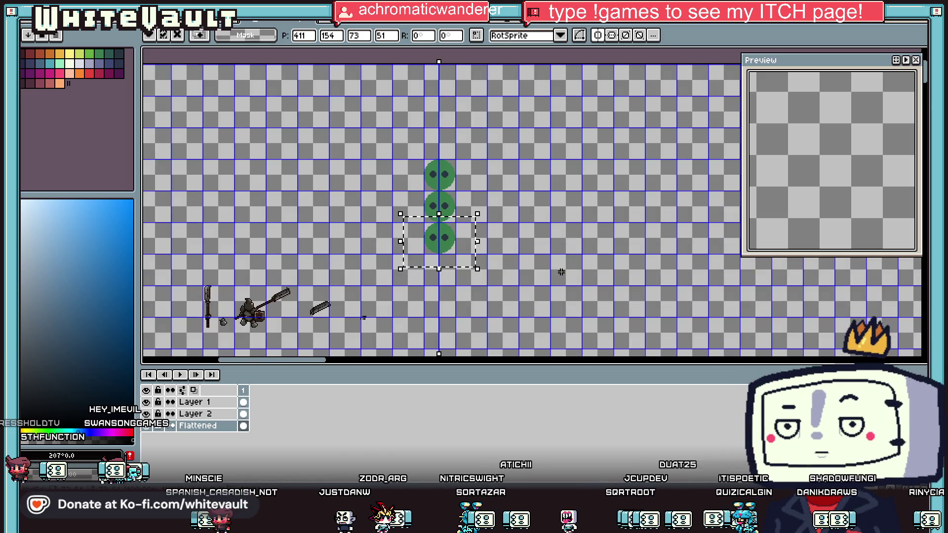
key("Return")
Step: Delete the bottom part of the lowest green circle
mouse_move(403, 228)
left_mouse_down()
mouse_move(493, 237)
mouse_move(544, 279)
left_mouse_up()
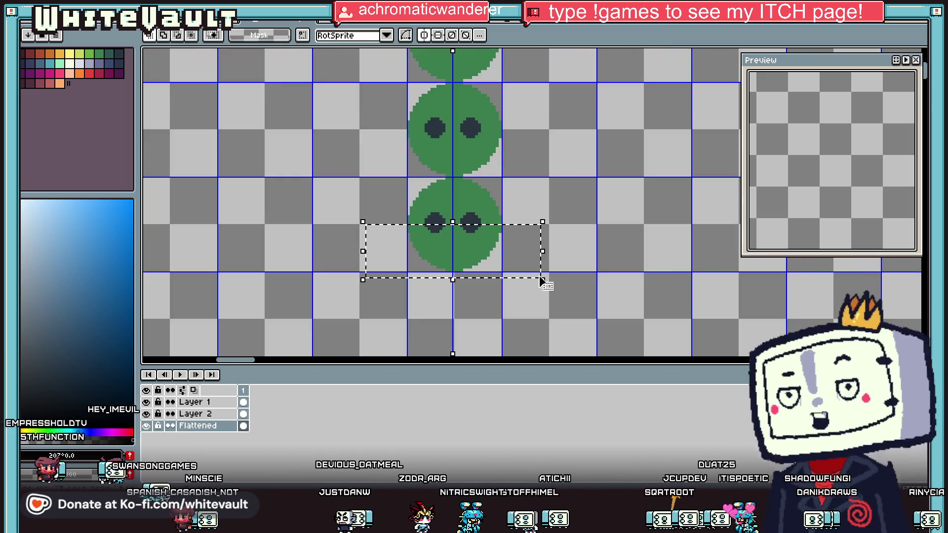
key("Delete")
scroll(514, 203, "down", 1)
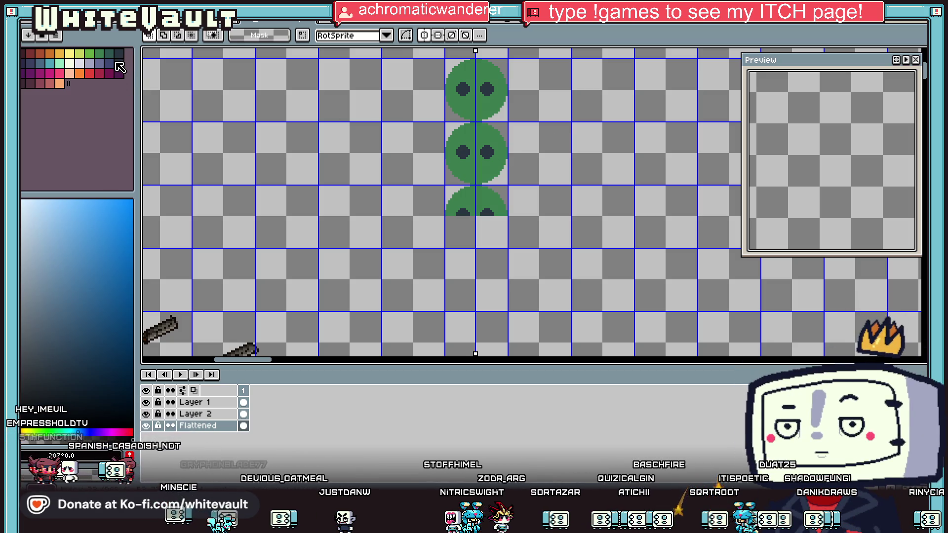
left_click(486, 152, "alt")
Step: Paint a light-green torso below the head, discarding trial green arms
key("b")
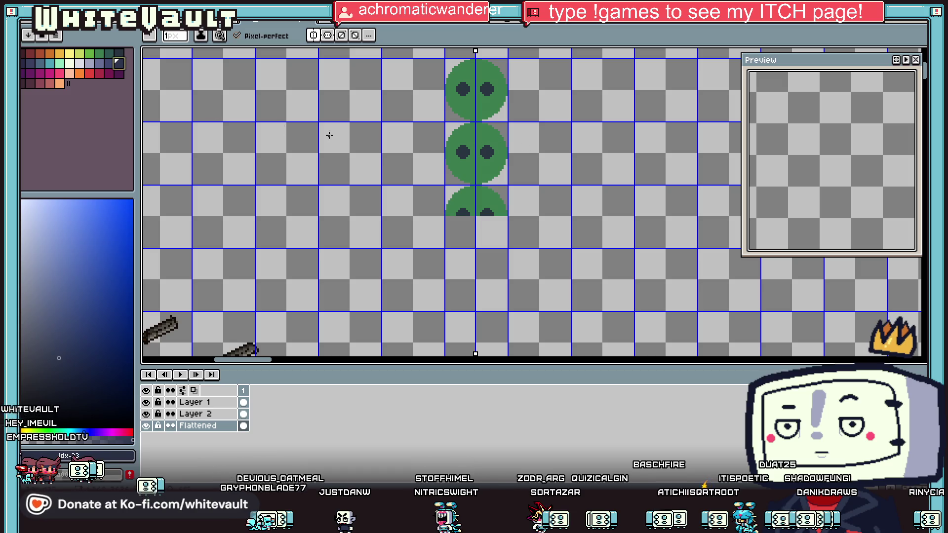
left_click(89, 54)
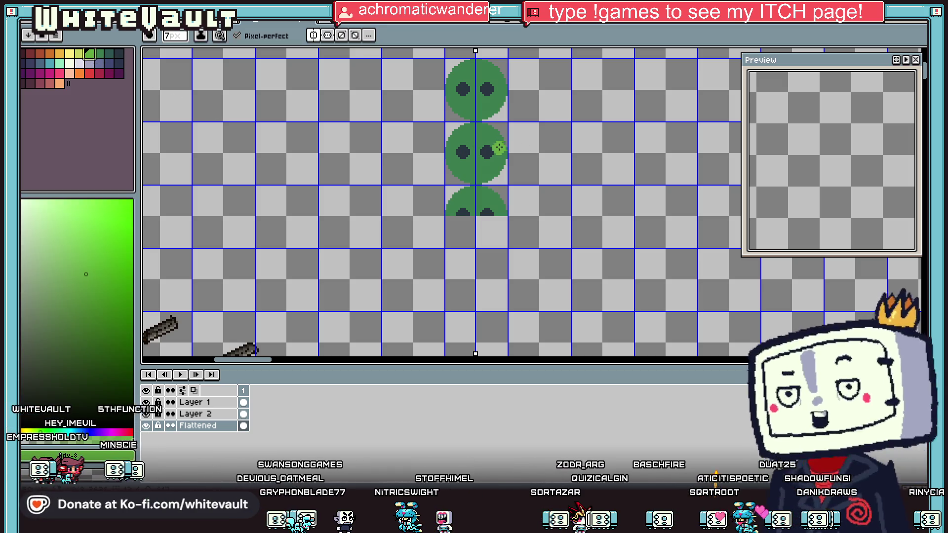
mouse_move(458, 136)
left_mouse_down()
mouse_move(493, 135)
mouse_move(480, 195)
mouse_move(474, 148)
left_mouse_up()
left_click(441, 210)
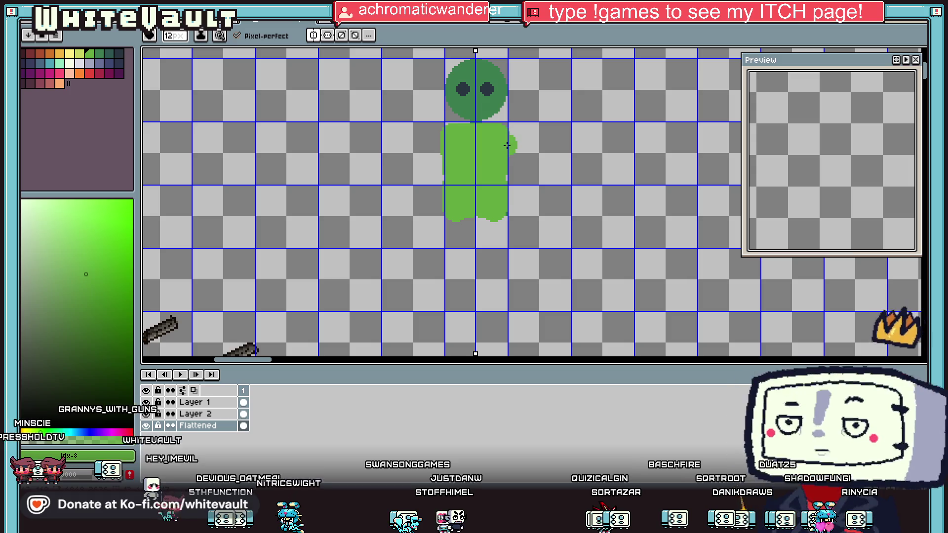
left_click_drag(441, 129, 424, 223)
left_click_drag(509, 129, 525, 231)
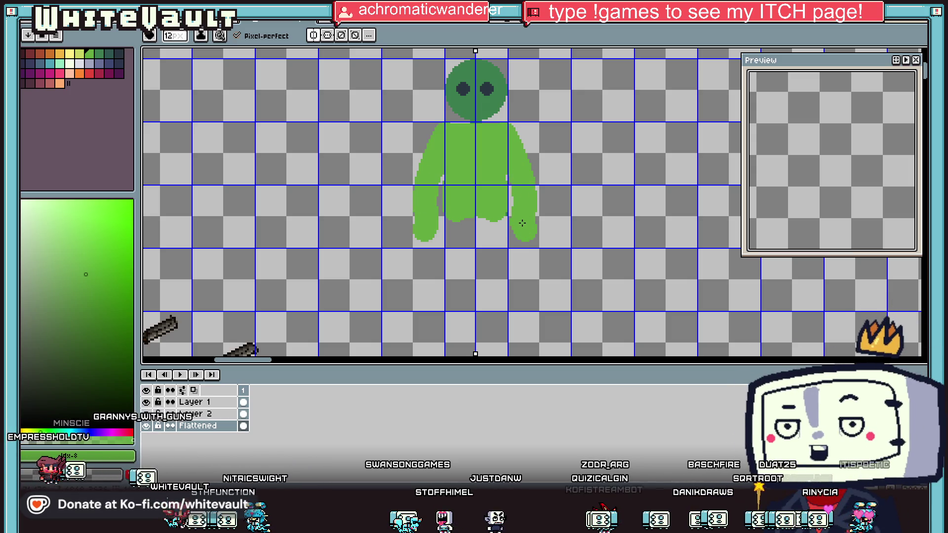
key("ctrl+z")
key("ctrl+z")
key("ctrl+z")
Step: Add navy hips, then purple legs and arms to the figure
left_click(118, 64)
mouse_move(474, 228)
left_mouse_down()
mouse_move(461, 215)
mouse_move(474, 241)
left_mouse_up()
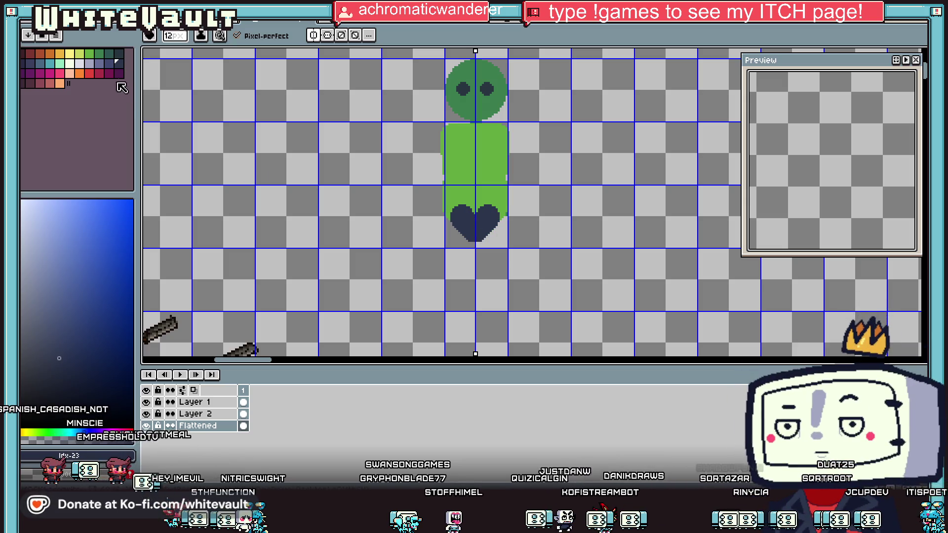
left_click(120, 55)
left_click(118, 73)
mouse_move(490, 249)
left_mouse_down()
mouse_move(493, 229)
mouse_move(504, 348)
left_mouse_up()
scroll(516, 320, "down", 4)
scroll(515, 320, "up", 4)
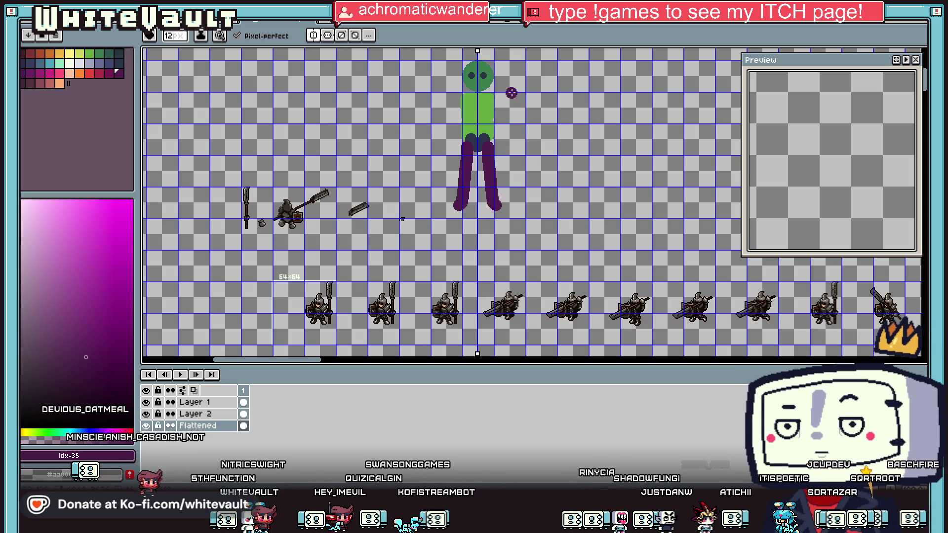
left_click_drag(495, 96, 504, 157)
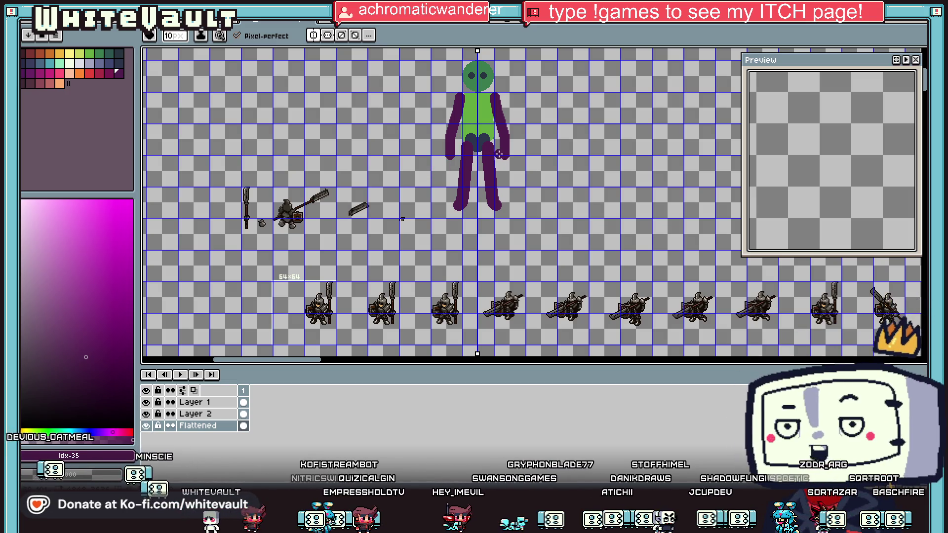
Step: Paint dark blue hands at the ends of the purple arms
left_click(119, 53)
left_click_drag(501, 150, 507, 162)
scroll(528, 156, "up", 1)
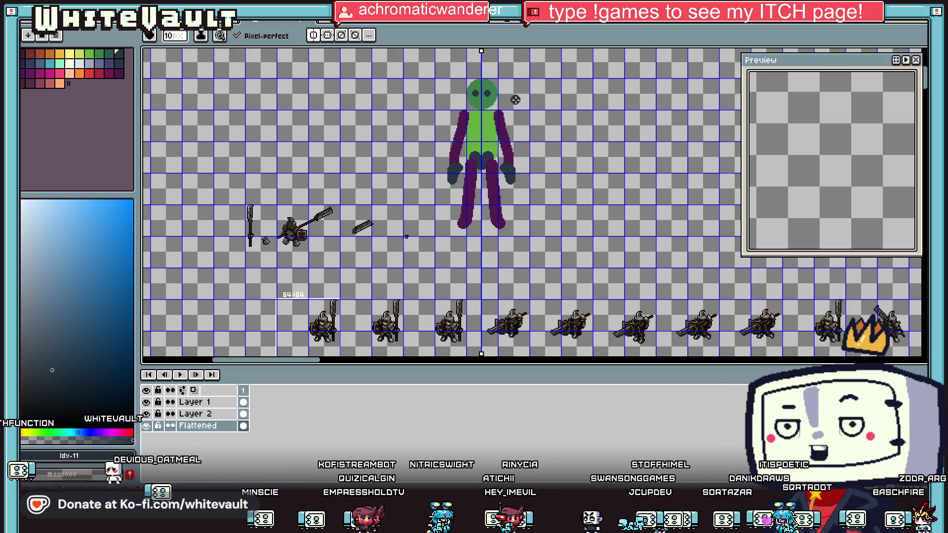
scroll(515, 99, "up", 2)
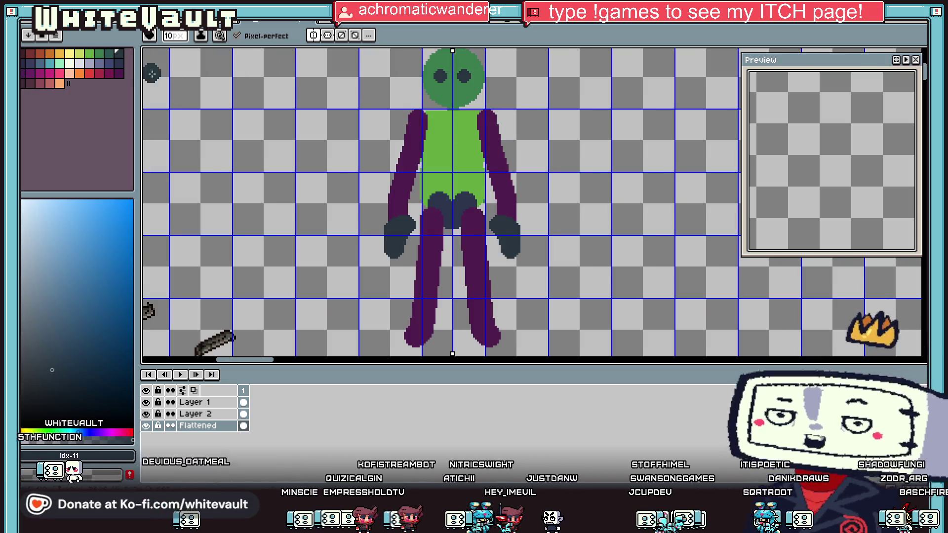
left_click(25, 54)
scroll(600, 158, "down", 2)
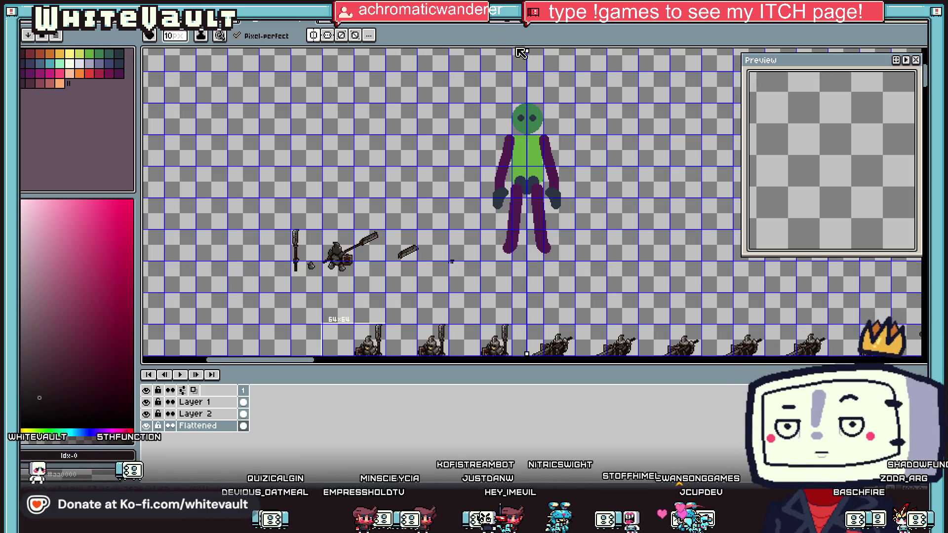
scroll(562, 85, "down", 2)
scroll(561, 75, "up", 2)
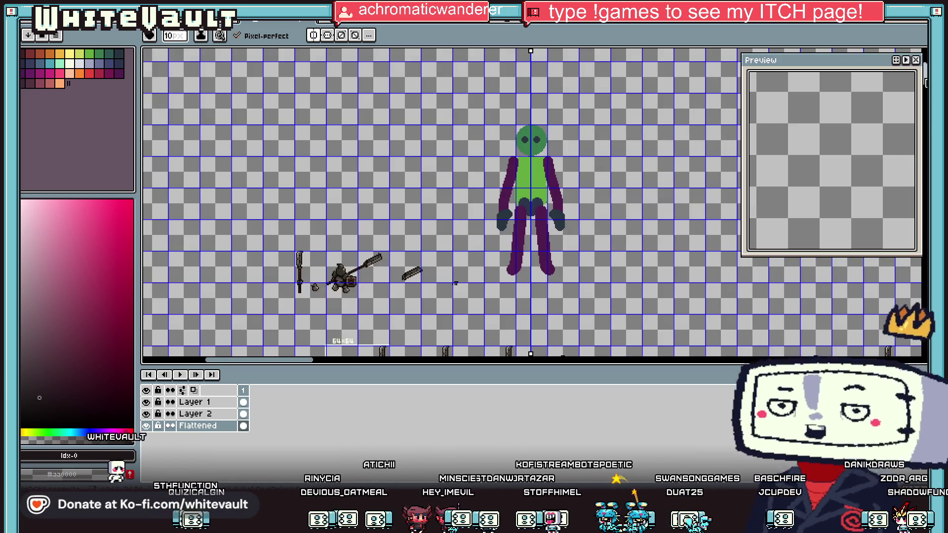
Step: Move the mirror axis, then paint a dark round head with a dark teal torso below
scroll(456, 283, "up", 3)
mouse_move(528, 137)
left_mouse_down()
mouse_move(367, 140)
mouse_move(355, 150)
left_mouse_up()
scroll(297, 195, "up", 3)
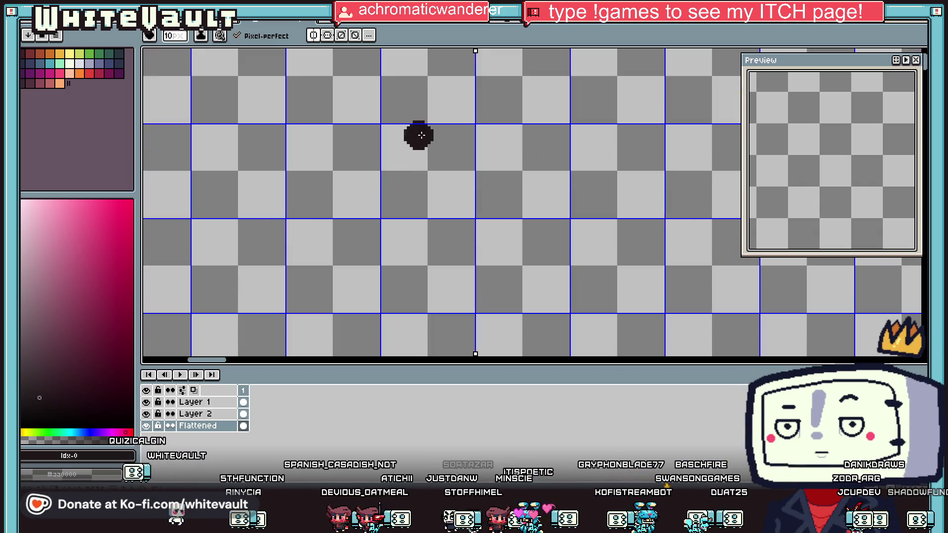
mouse_move(483, 92)
left_mouse_down()
mouse_move(501, 123)
mouse_move(476, 157)
mouse_move(465, 114)
left_mouse_up()
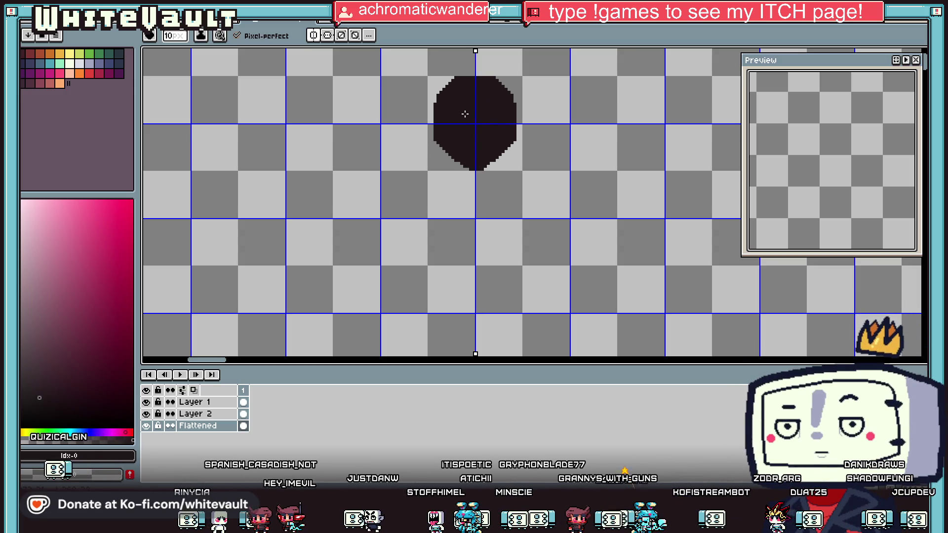
left_click(109, 53)
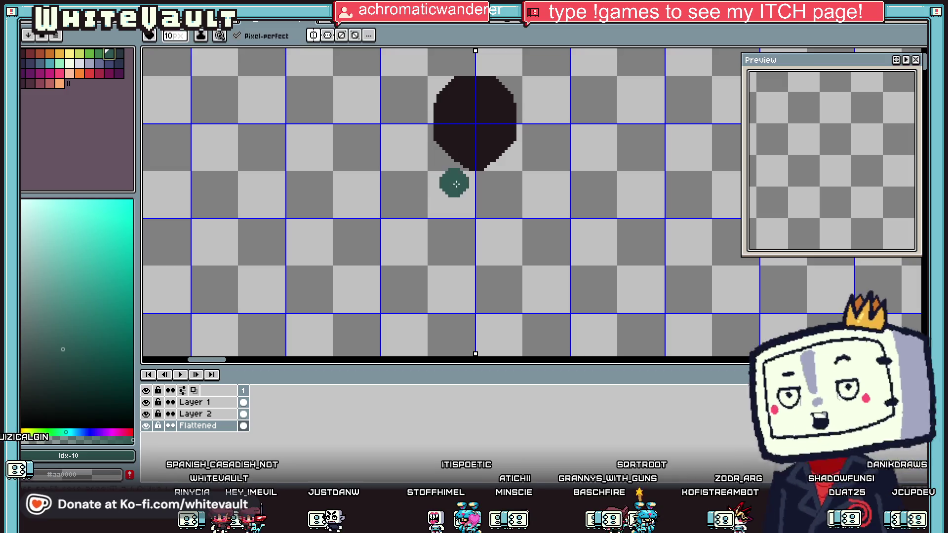
mouse_move(435, 193)
left_mouse_down()
mouse_move(466, 197)
mouse_move(428, 208)
mouse_move(429, 262)
mouse_move(450, 294)
mouse_move(499, 218)
mouse_move(487, 226)
left_mouse_up()
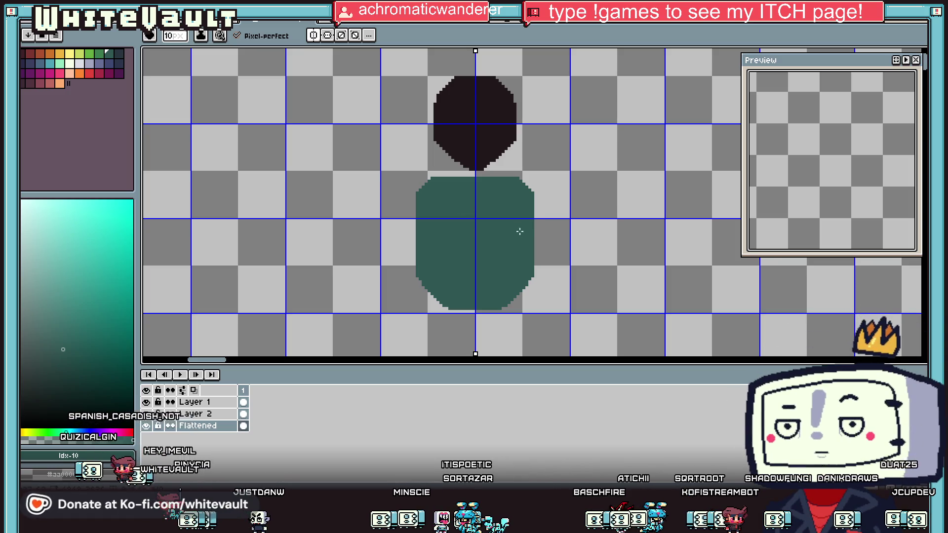
Step: Try widening the torso and moving its lower half, undo both, then deselect
scroll(519, 219, "down", 2)
mouse_move(520, 202)
left_mouse_down()
mouse_move(535, 271)
mouse_move(516, 315)
mouse_move(501, 294)
left_mouse_up()
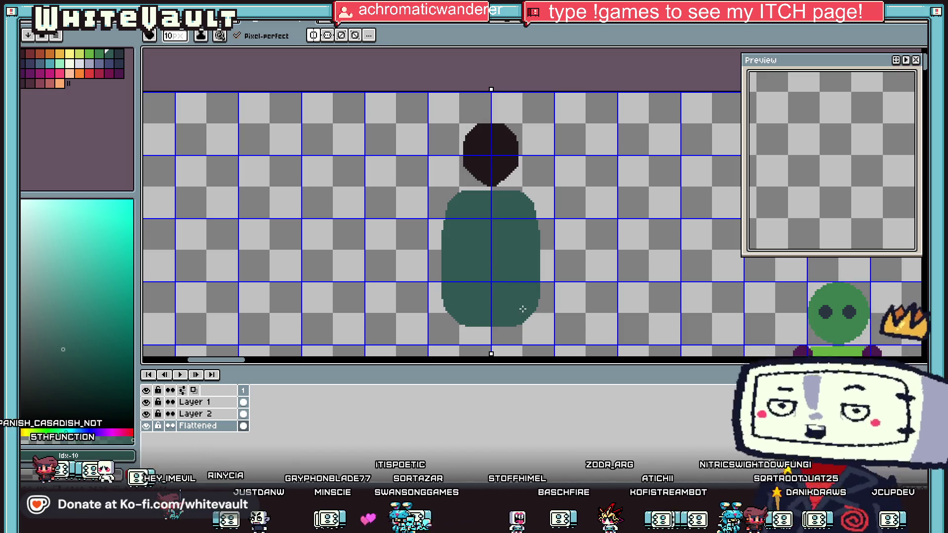
key("ctrl+z")
key("m")
mouse_move(372, 240)
left_mouse_down()
mouse_move(613, 336)
mouse_move(573, 291)
left_mouse_up()
key("ctrl+z")
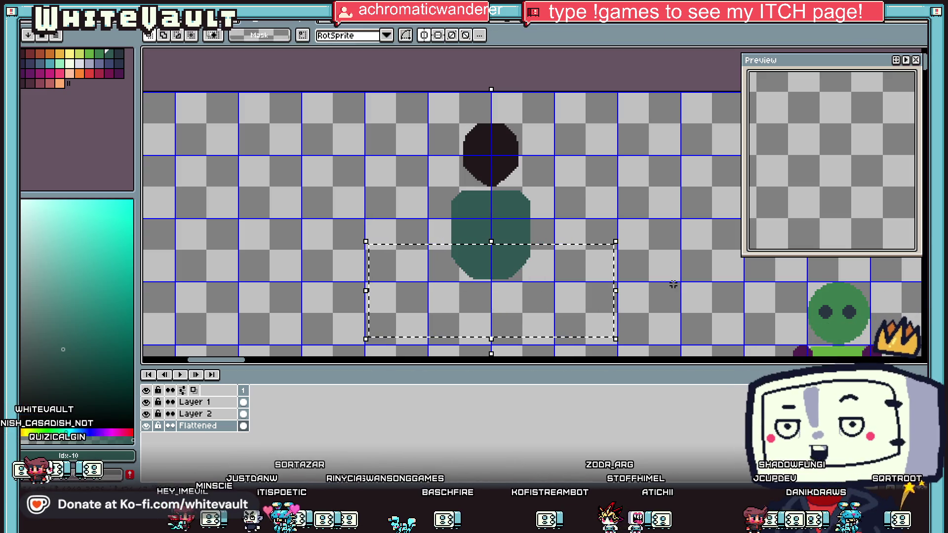
left_click(592, 218)
scroll(583, 247, "down", 2)
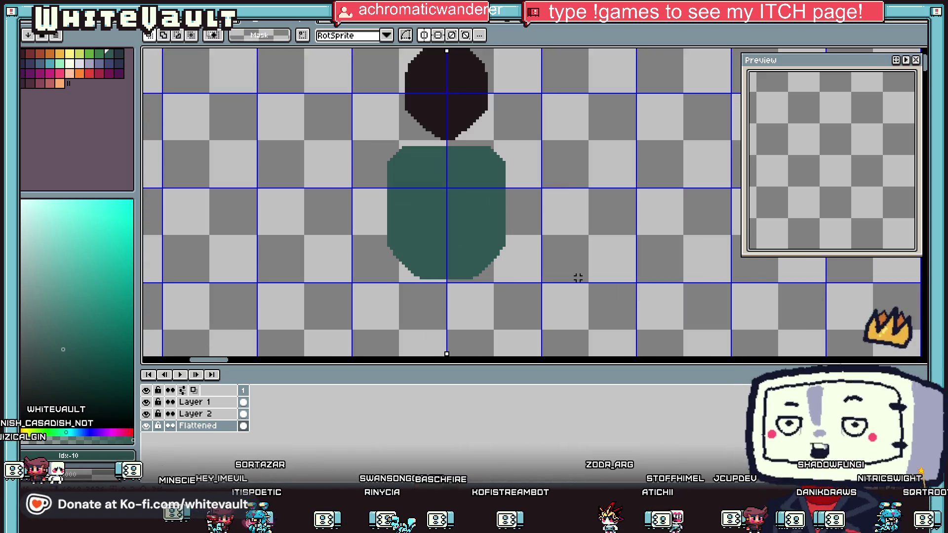
scroll(576, 266, "up", 2)
key("b")
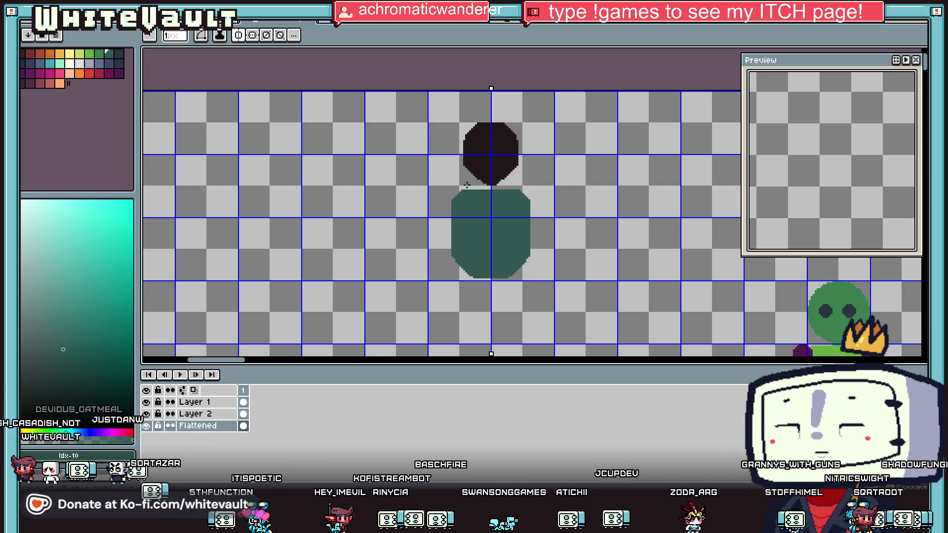
Step: Try dark blue 8px arms from both shoulders, then undo them
key("i")
scroll(491, 183, "up", 2)
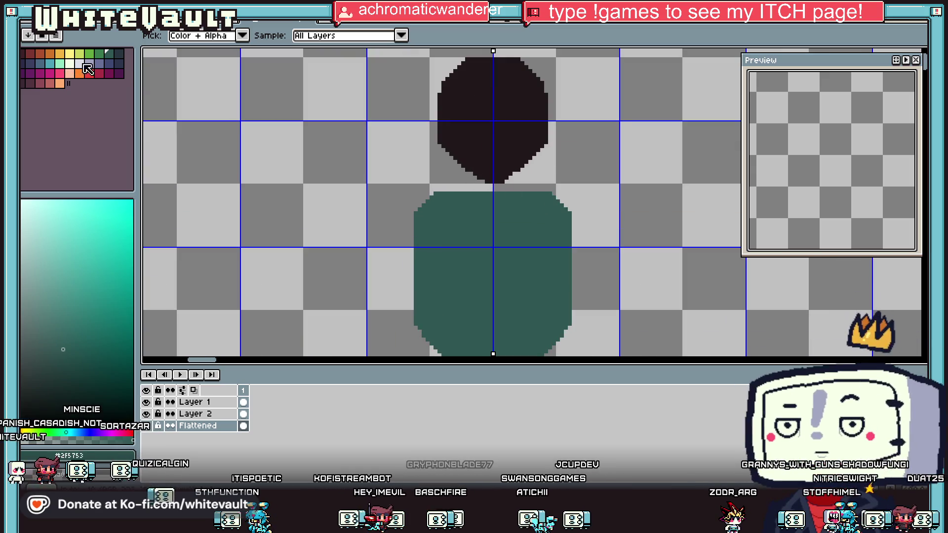
left_click(118, 63)
key("b")
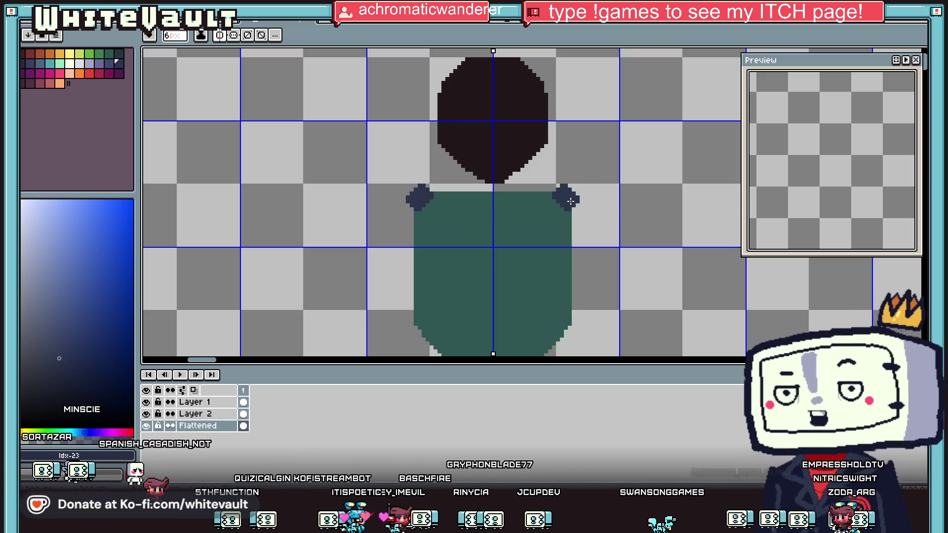
key("plus")
key("plus")
mouse_move(566, 206)
left_mouse_down()
mouse_move(576, 203)
mouse_move(607, 311)
left_mouse_up()
scroll(580, 220, "down", 1)
key("v")
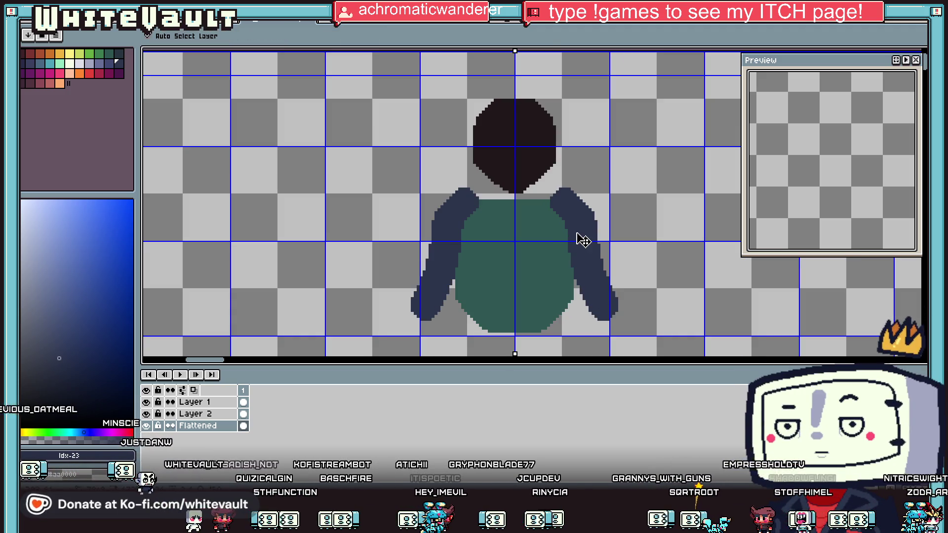
key("ctrl+z")
key("ctrl+z")
key("b")
scroll(554, 205, "up", 1)
key("plus")
key("plus")
key("plus")
key("minus")
key("minus")
key("minus")
Step: Round off the square shoulders and add a short green neck filled between two pencil lines
mouse_move(528, 188)
left_mouse_down()
mouse_move(564, 201)
mouse_move(588, 241)
mouse_move(588, 324)
left_mouse_up()
scroll(554, 212, "up", 1)
left_click(482, 192, "alt")
key("p")
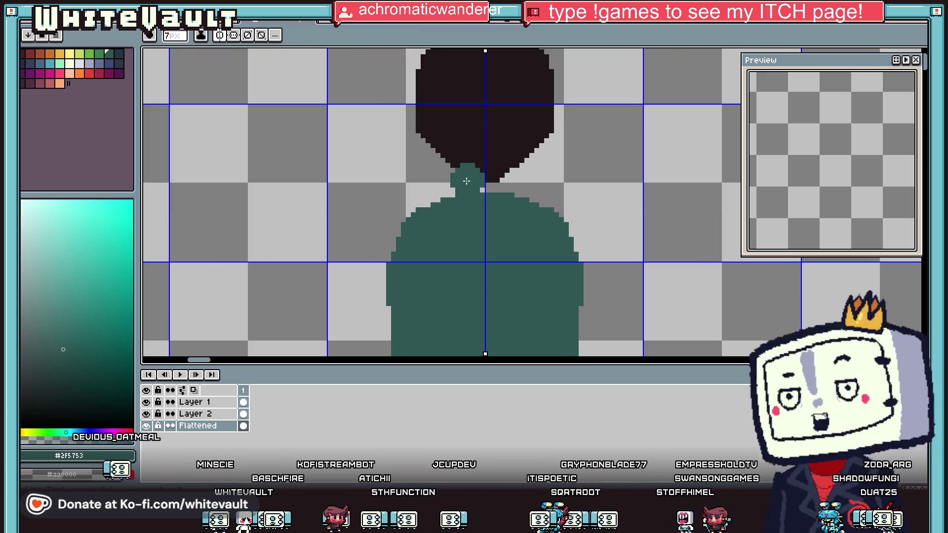
scroll(483, 193, "up", 1)
left_click(453, 168)
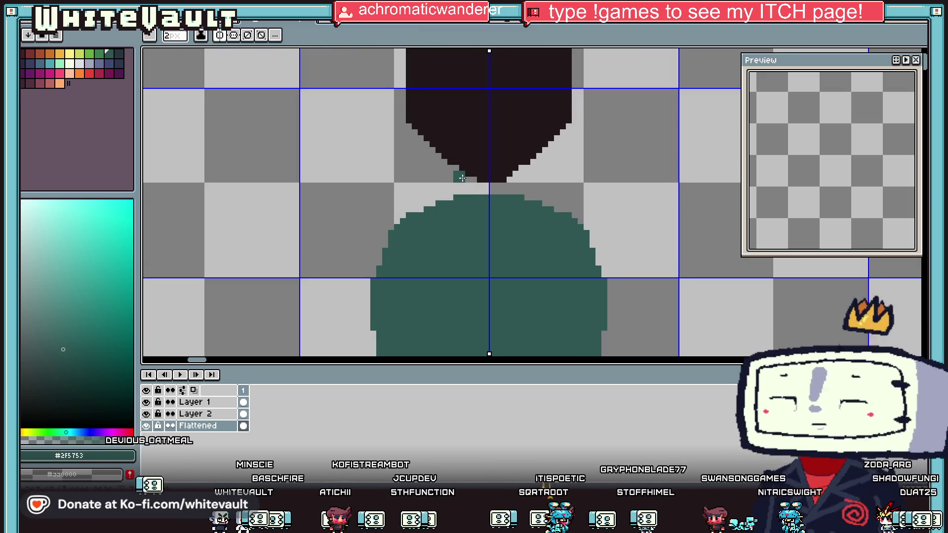
key("ctrl+z")
left_click_drag(455, 177, 439, 207)
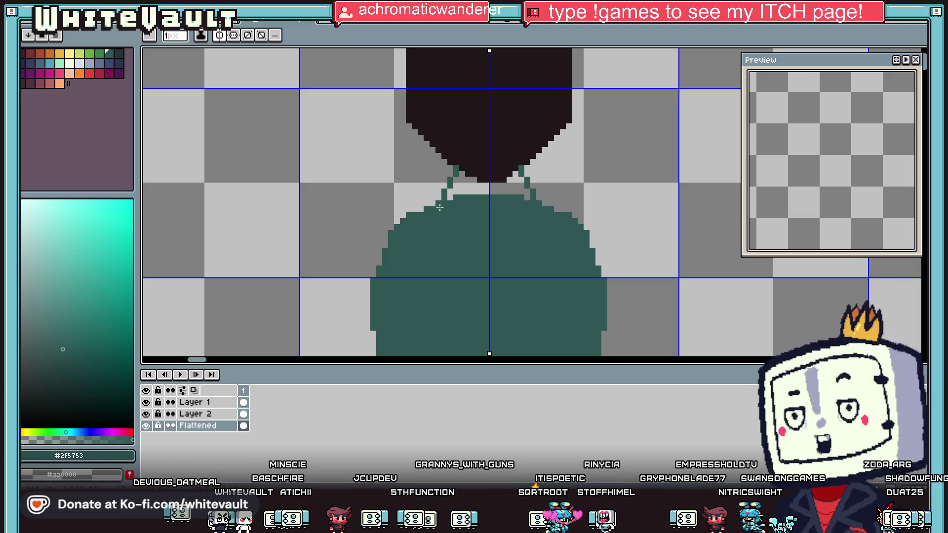
key("ctrl+z")
left_click_drag(451, 166, 451, 183)
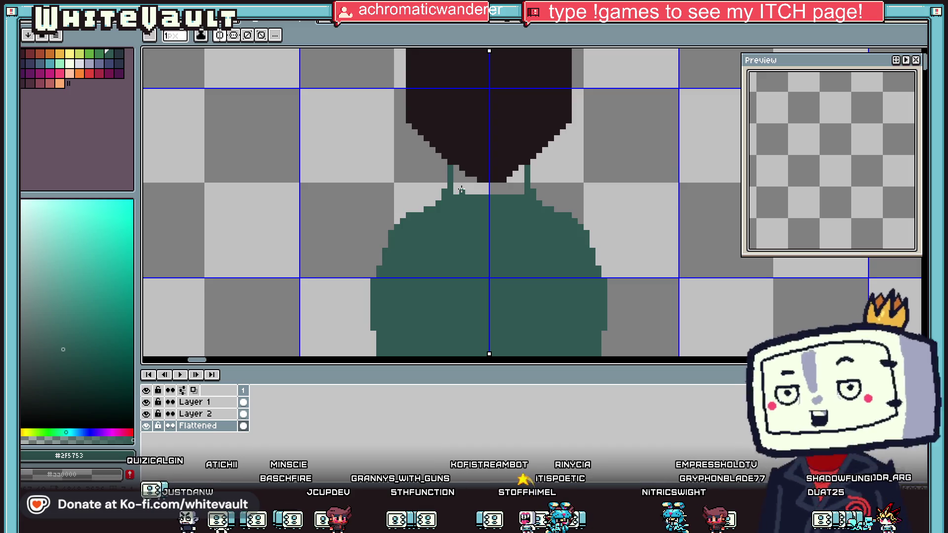
key("g")
left_click(461, 190)
scroll(520, 207, "down", 3)
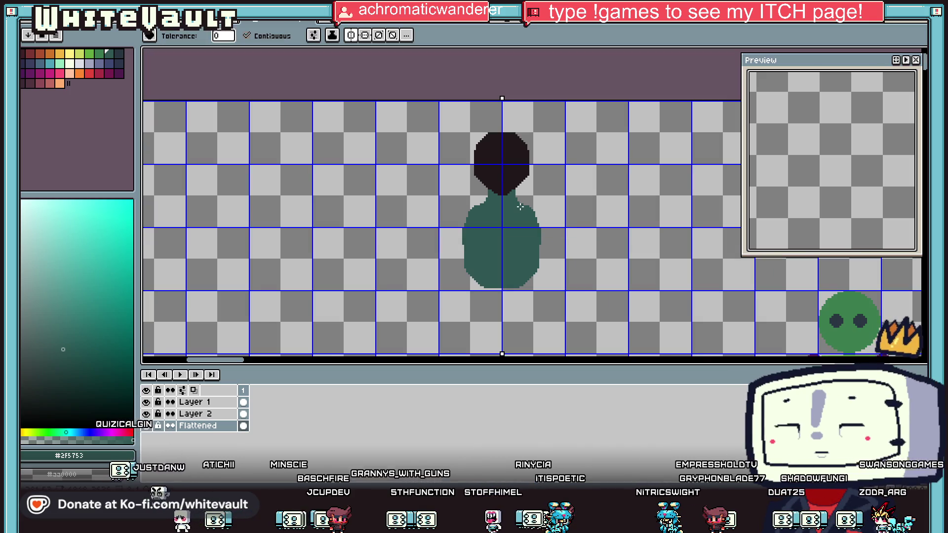
Step: Cycle through the open sprites to the notebook sketch and zoom to inspect it
left_click(509, 24)
left_click(432, 26)
left_click(359, 27)
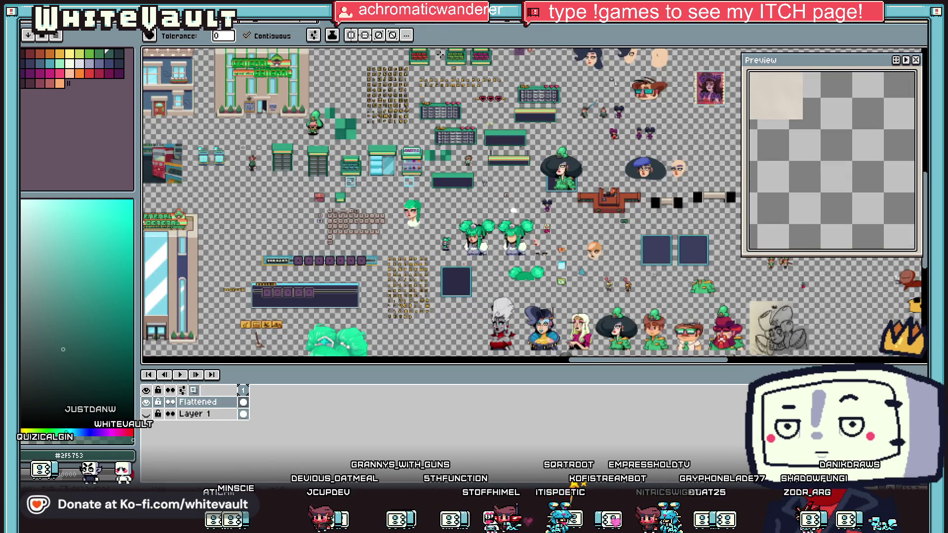
left_click(438, 25)
scroll(443, 175, "down", 2)
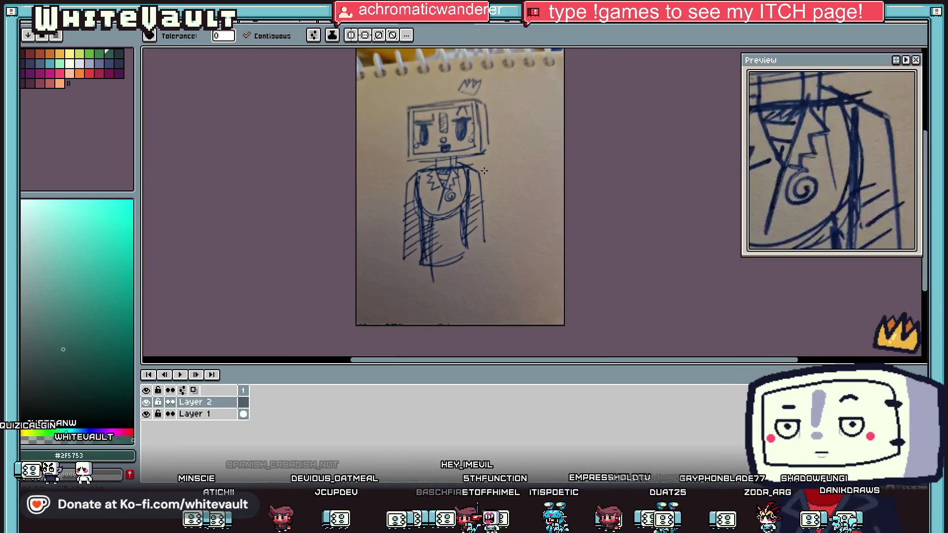
scroll(444, 176, "up", 1)
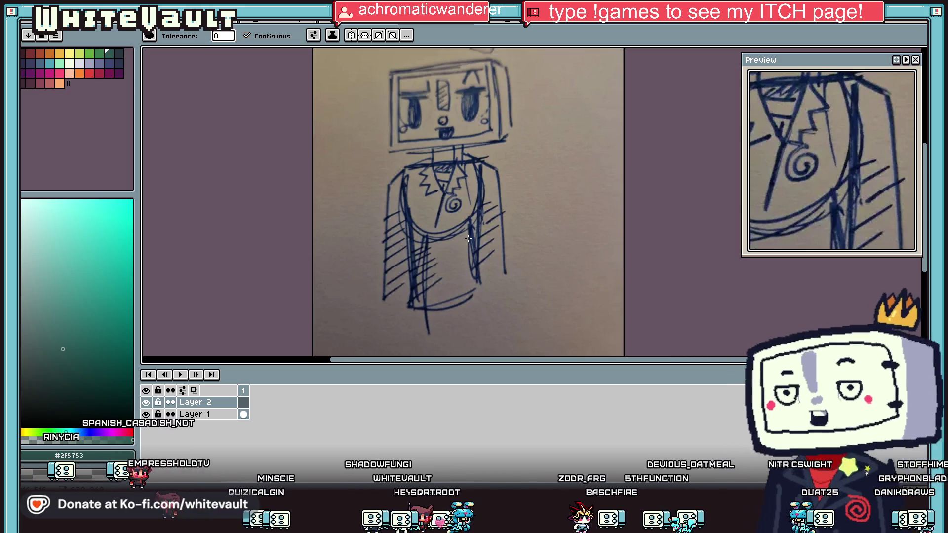
scroll(441, 79, "up", 2)
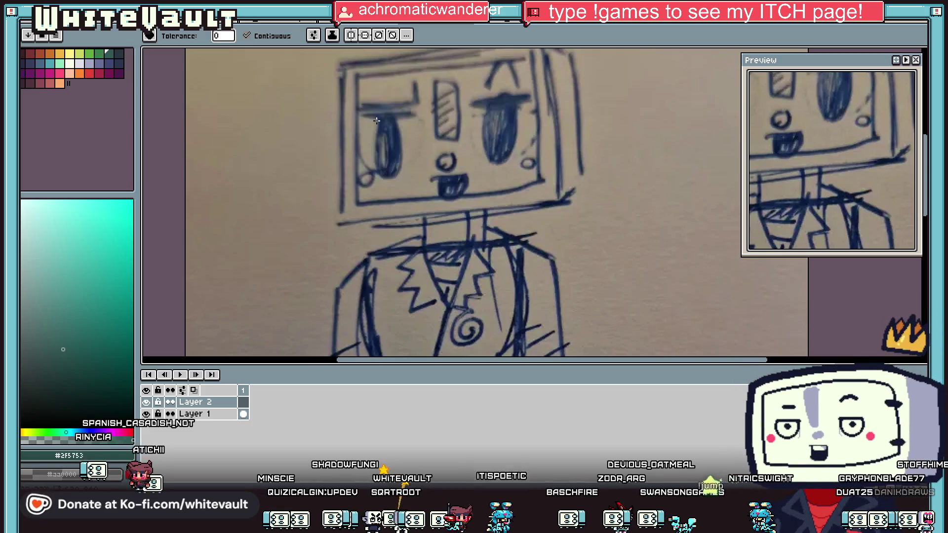
scroll(439, 97, "down", 2)
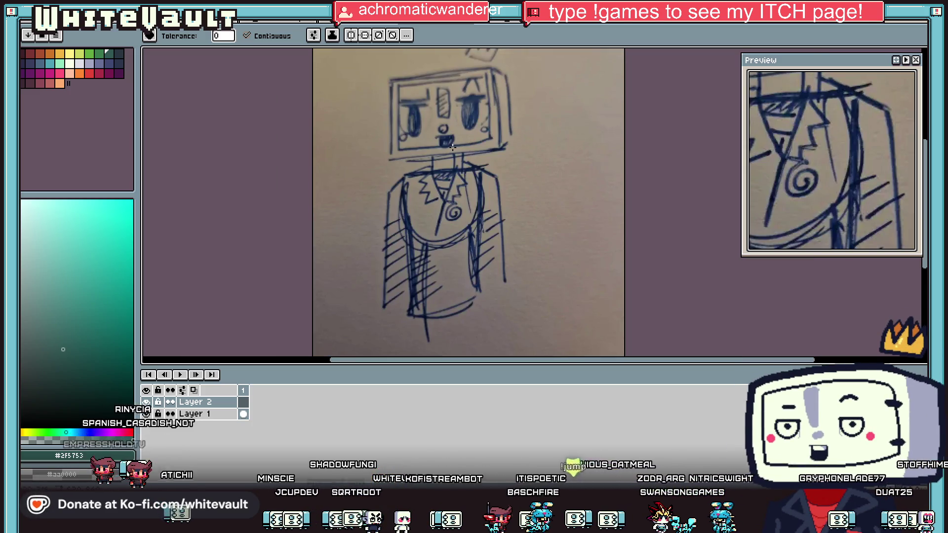
scroll(428, 253, "up", 2)
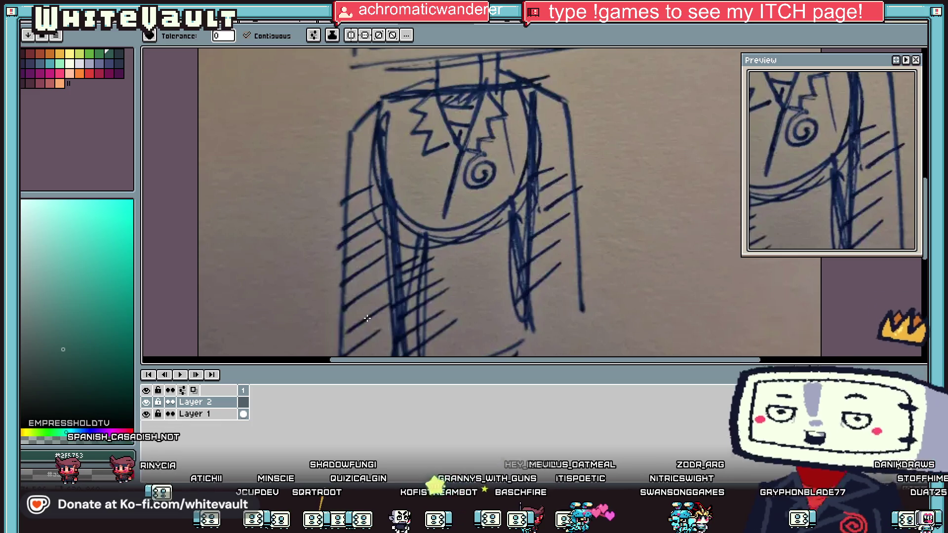
scroll(365, 267, "down", 2)
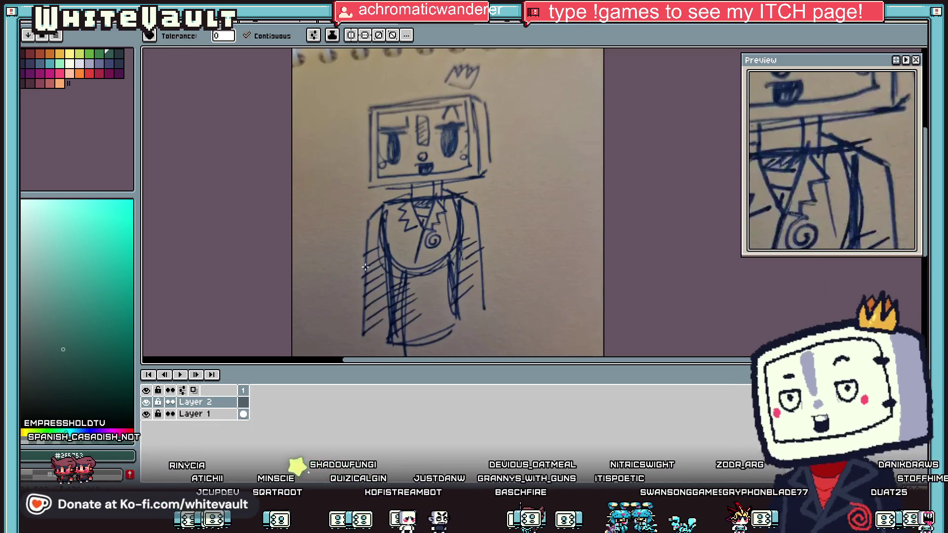
Step: Draw trial mint-green strokes around the sketch's torso, undo them all, and move to the creature sheet
left_click(59, 64)
key("b")
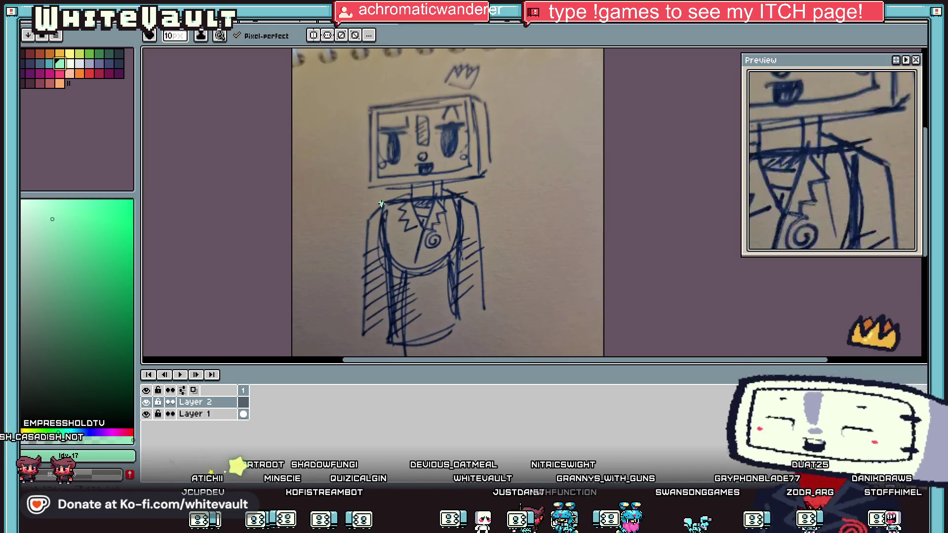
left_click_drag(435, 272, 457, 242)
key("ctrl+z")
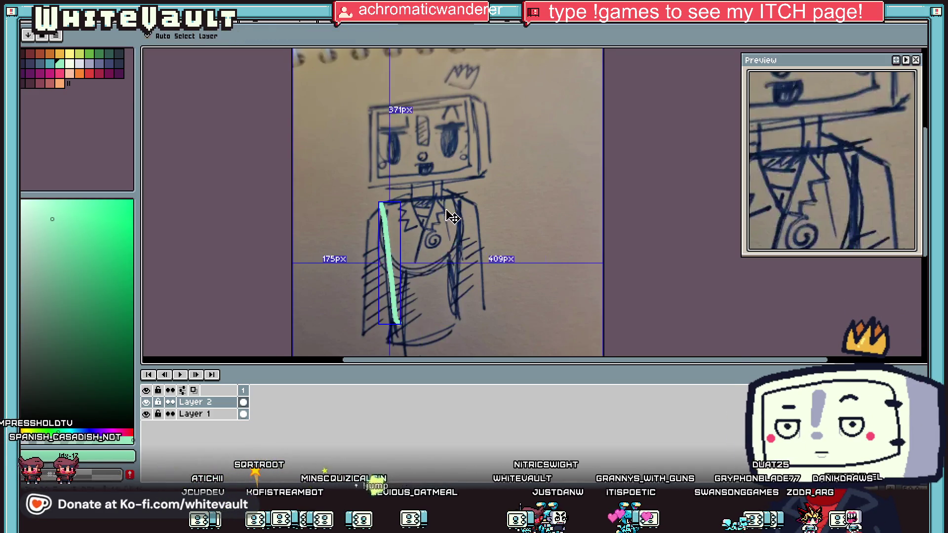
key("ctrl+z")
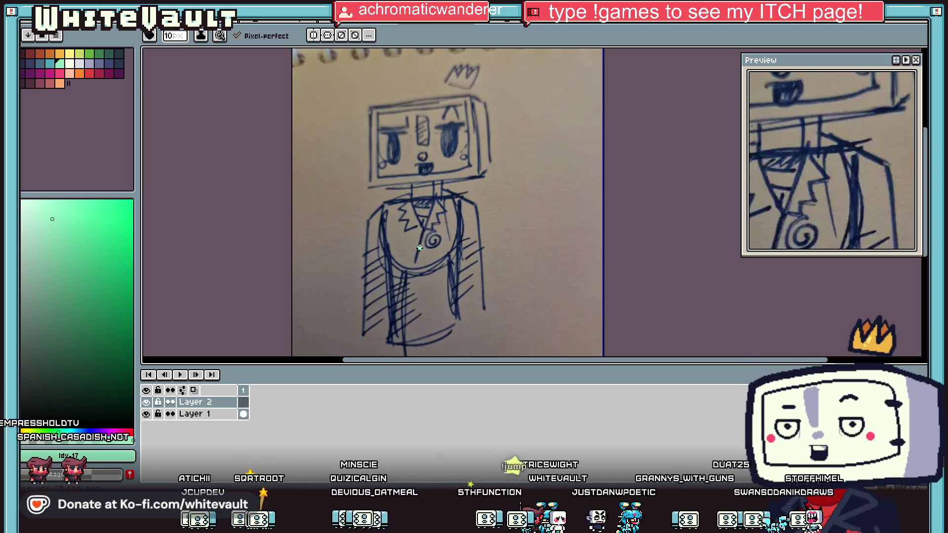
mouse_move(406, 270)
left_mouse_down()
mouse_move(452, 208)
mouse_move(434, 217)
mouse_move(419, 262)
left_mouse_up()
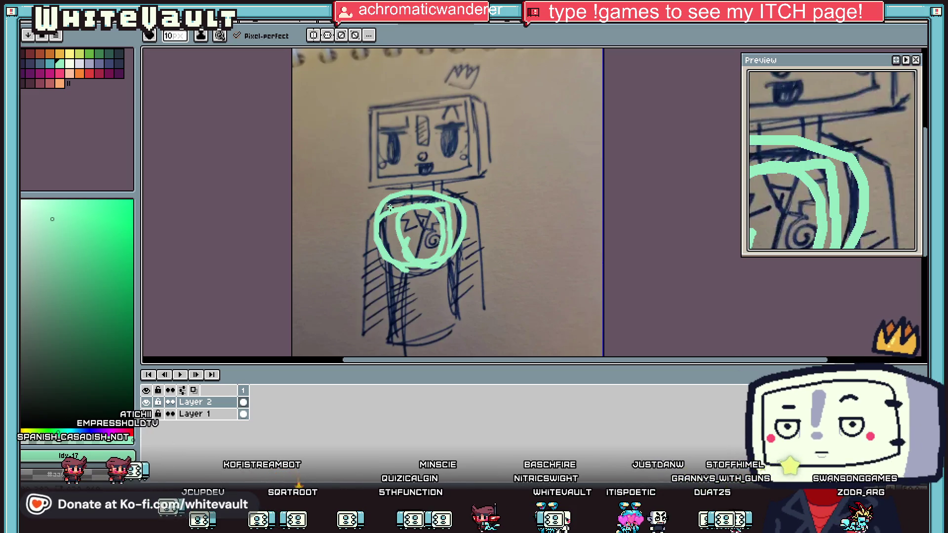
left_click_drag(390, 207, 390, 323)
mouse_move(458, 244)
left_mouse_down()
mouse_move(451, 323)
mouse_move(457, 306)
left_mouse_up()
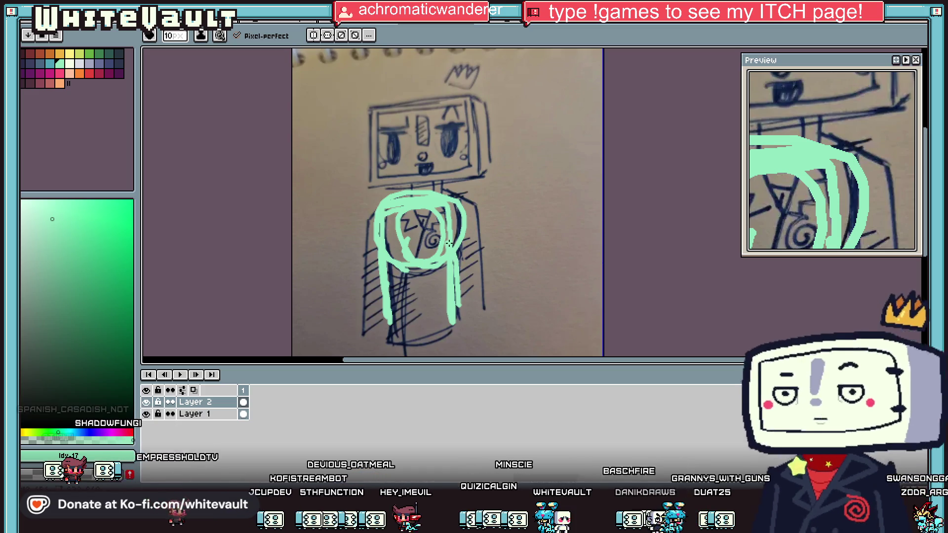
key("ctrl+z")
key("ctrl+z")
key("ctrl+z")
key("ctrl+Tab")
key("ctrl+Tab")
key("ctrl+Tab")
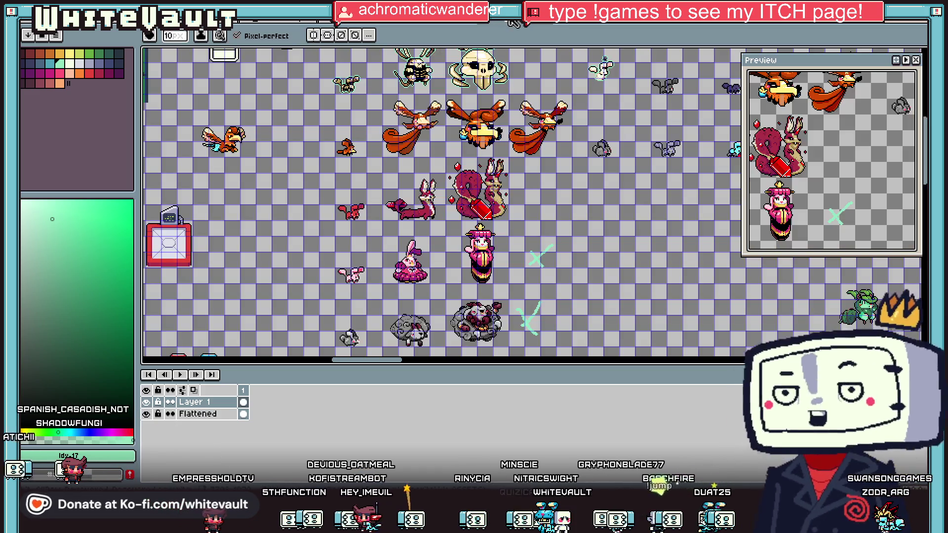
Step: Zoom in on the knight's spear and spare angled blade, with the Magic Wand active
scroll(446, 168, "up", 2)
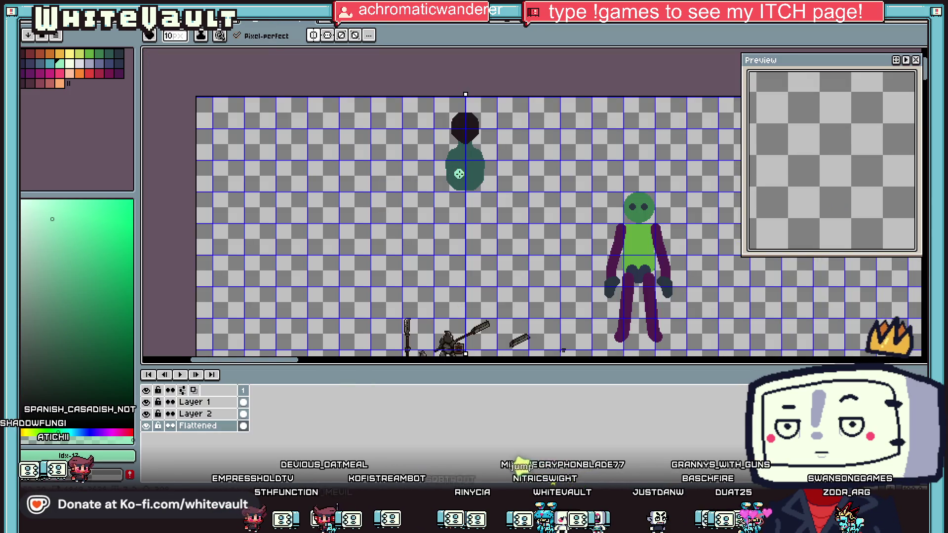
key("w")
scroll(494, 341, "up", 4)
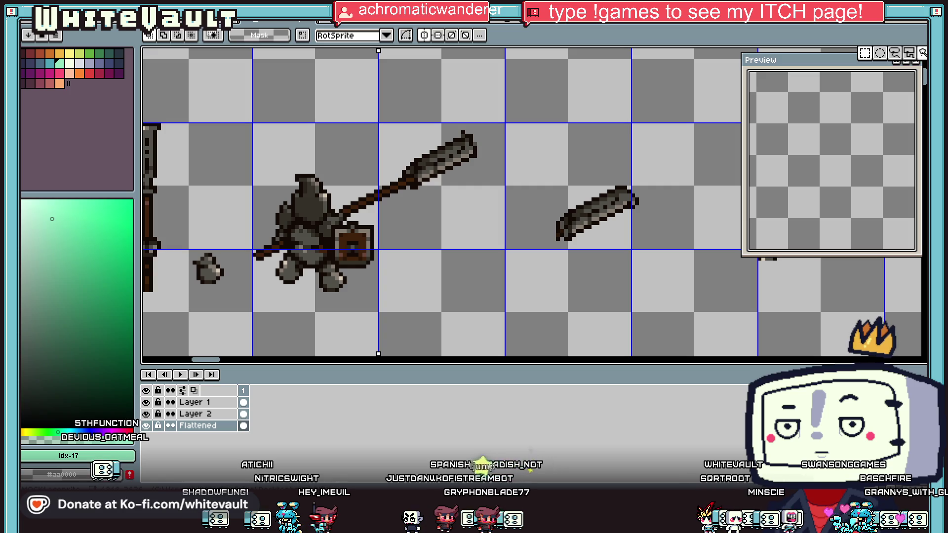
scroll(449, 158, "up", 1)
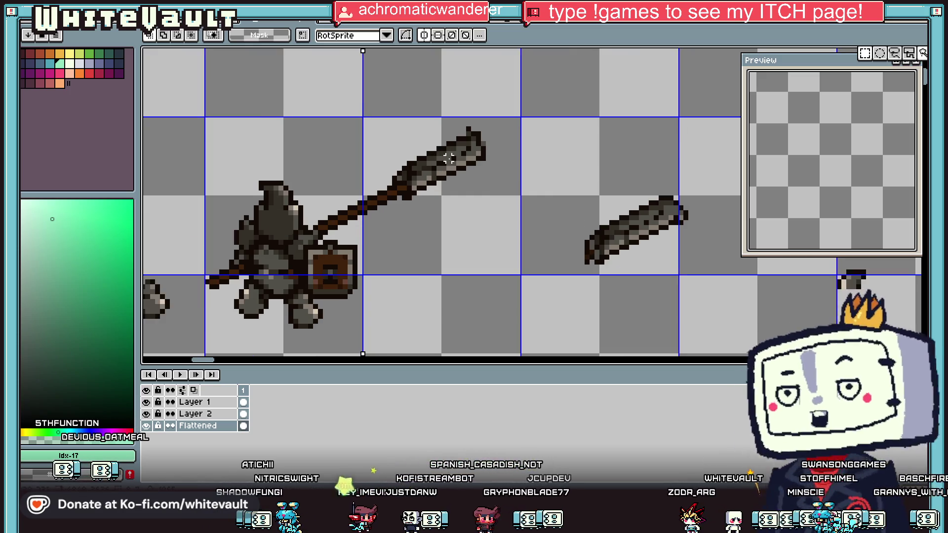
Step: Erase the stray and dark pixels around the spear blade's tip
key("i")
scroll(448, 158, "up", 3)
key("b")
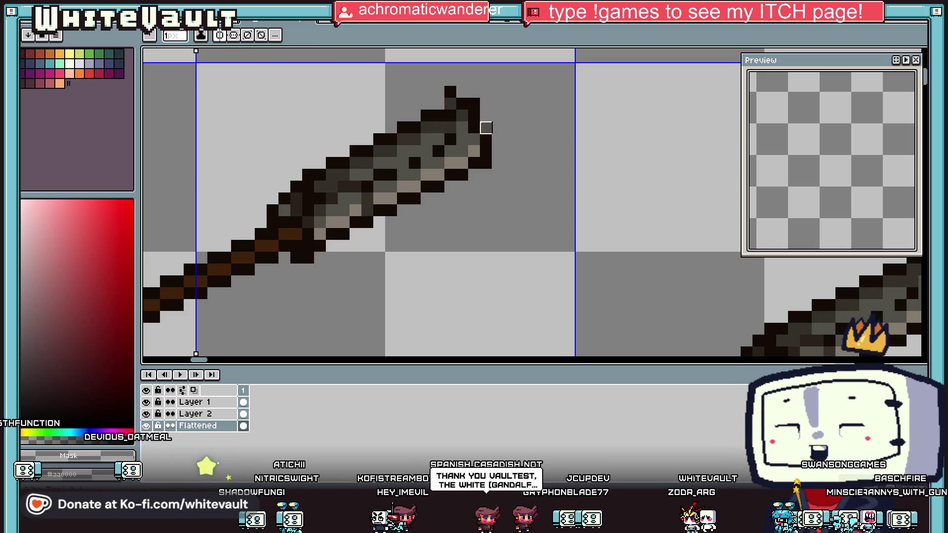
key("i")
left_click(493, 116)
key("b")
left_click_drag(485, 140, 486, 151)
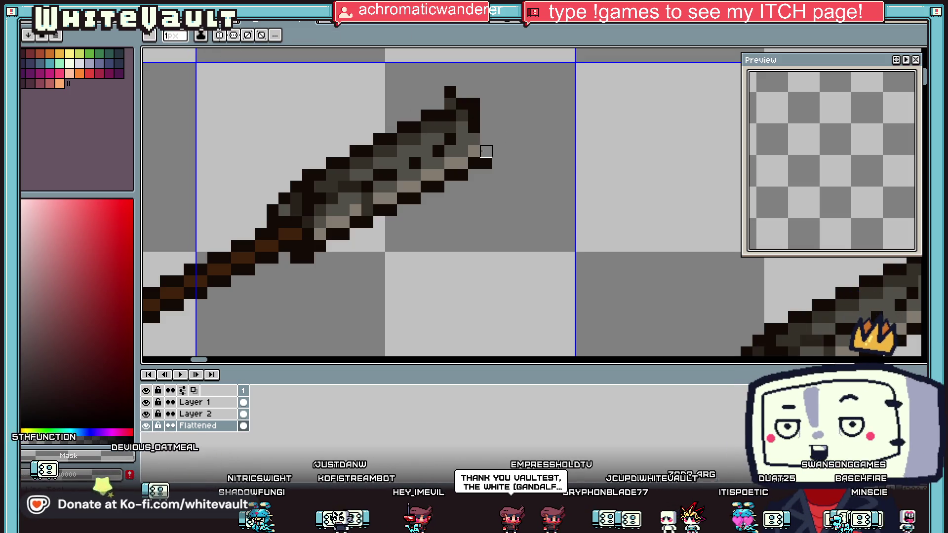
key("i")
left_click(474, 130)
key("b")
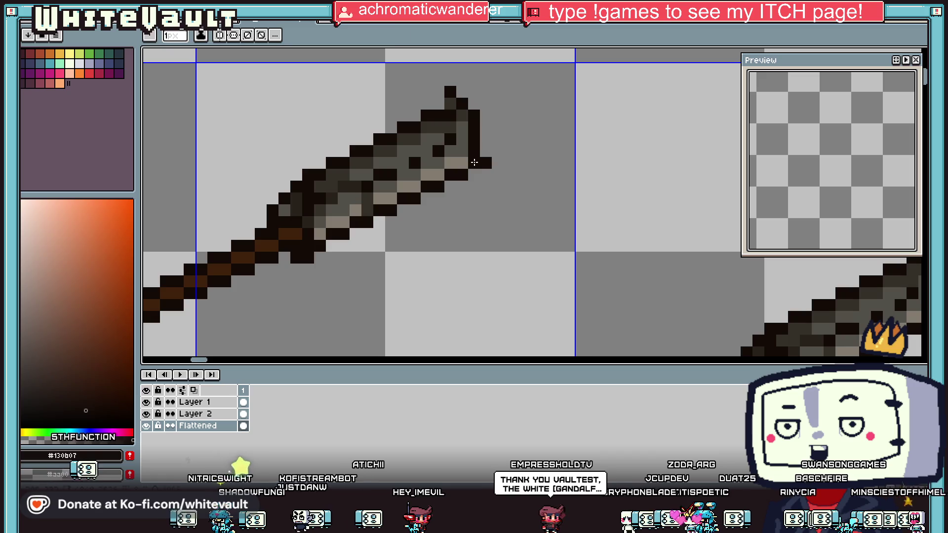
key("e")
left_click(486, 163)
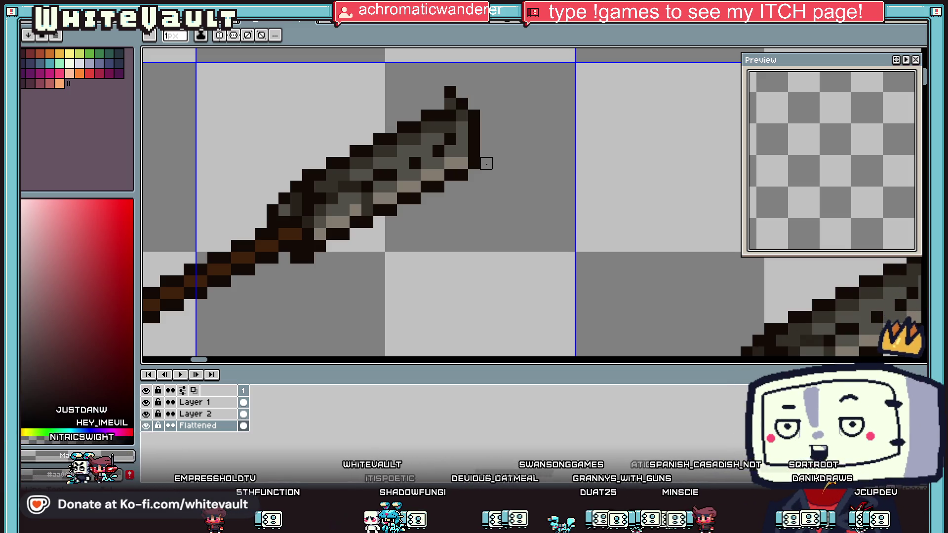
Step: Add a light highlight near the tip and paint the mottled blade pixels a uniform grey
scroll(438, 114, "down", 1)
scroll(438, 114, "down", 1)
scroll(430, 121, "up", 2)
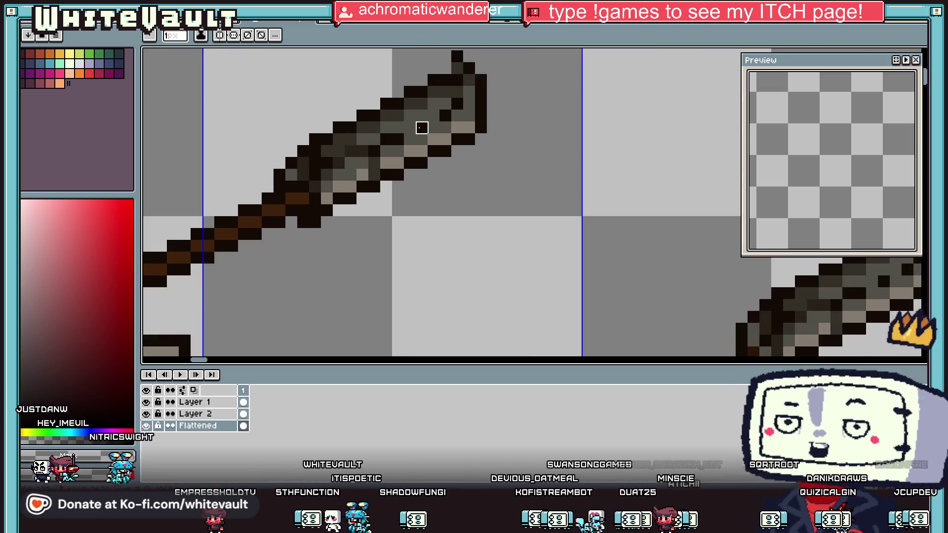
key("i")
left_click(473, 124)
left_click_drag(457, 90, 435, 90)
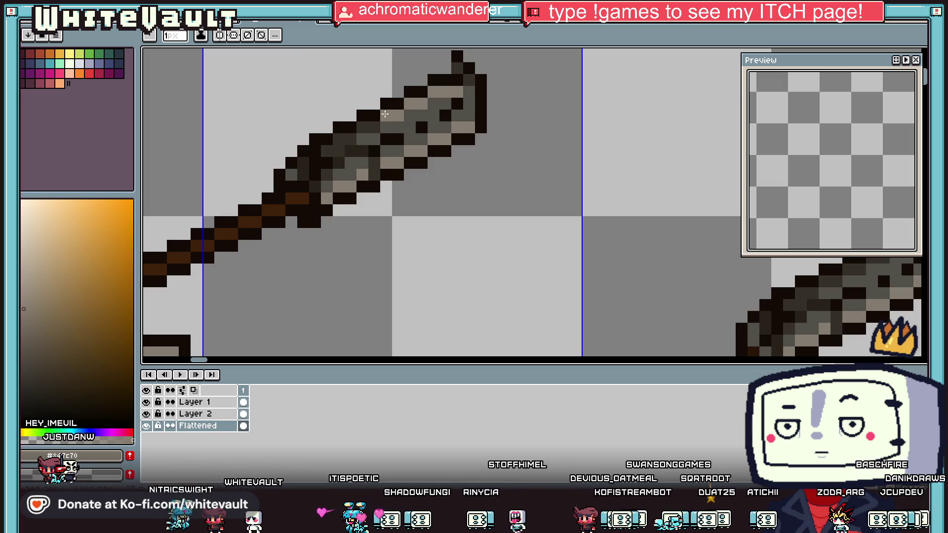
key("i")
left_click(377, 127)
left_click_drag(340, 157, 367, 176)
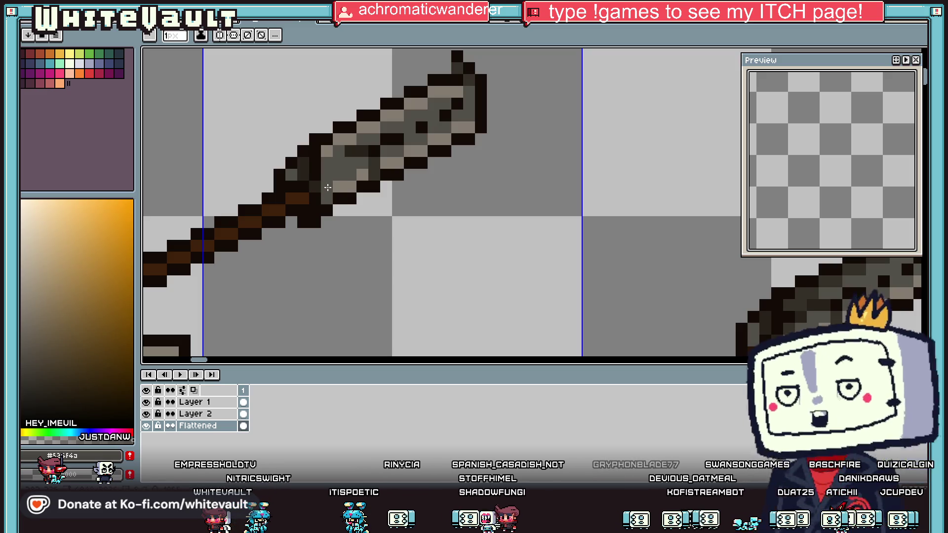
mouse_move(345, 151)
left_mouse_down()
mouse_move(455, 129)
mouse_move(420, 129)
left_mouse_up()
Step: Sample the dark brown #130b07 outline and the dark grey #272219 from the blade
key("i")
scroll(450, 92, "down", 6)
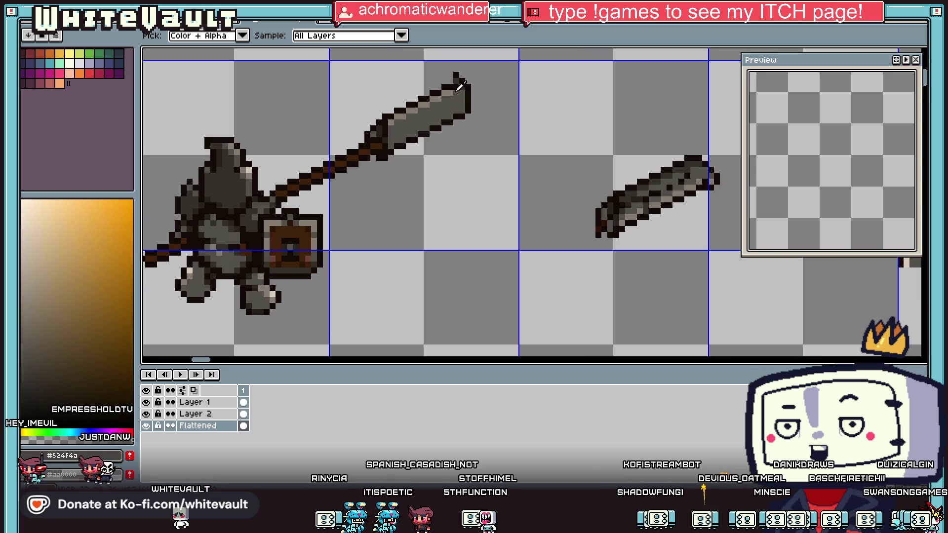
scroll(450, 83, "up", 4)
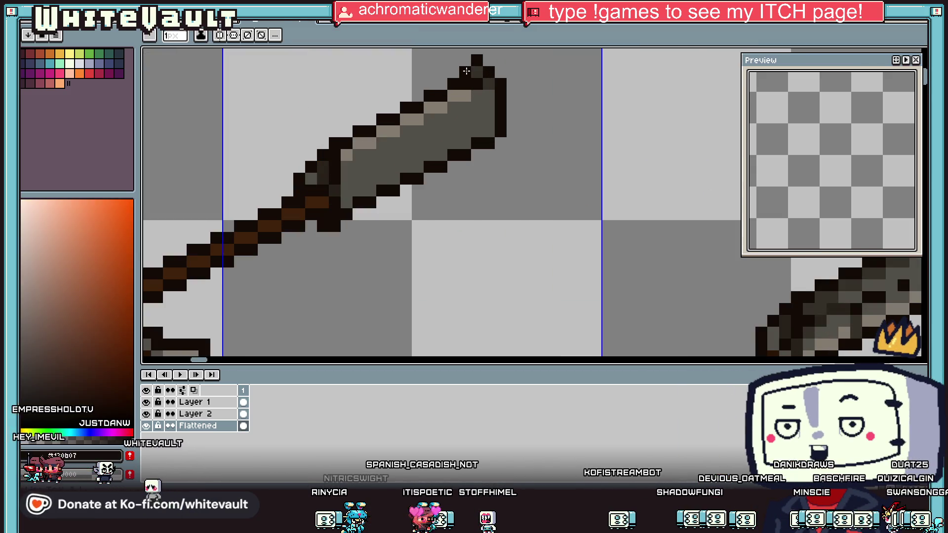
scroll(508, 53, "down", 5)
scroll(508, 54, "up", 3)
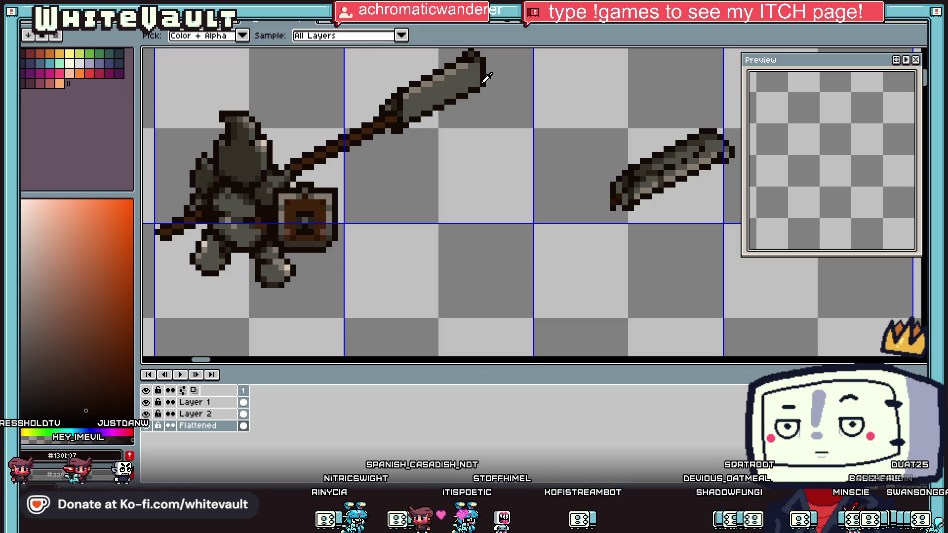
key("b")
scroll(543, 124, "down", 2)
scroll(638, 133, "down", 1)
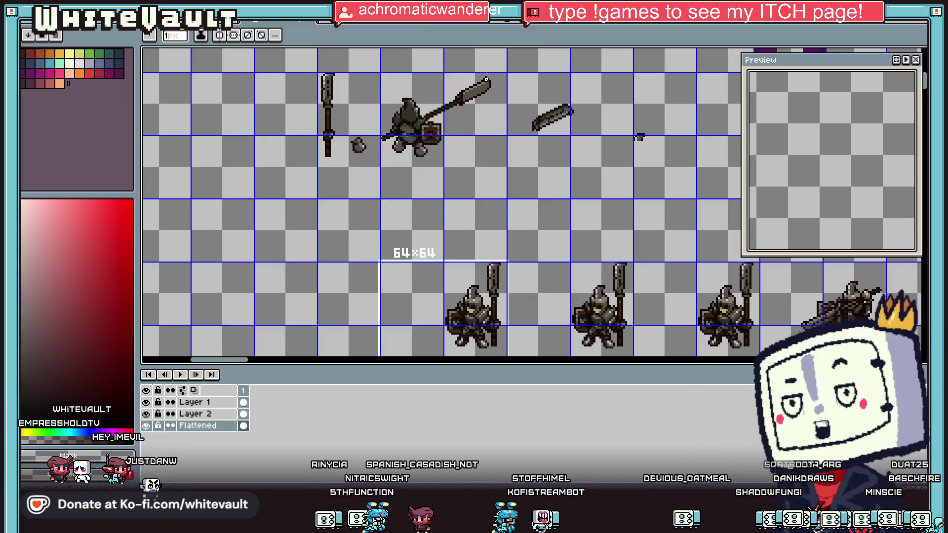
scroll(567, 119, "up", 1)
key("i")
left_click(595, 134)
key("b")
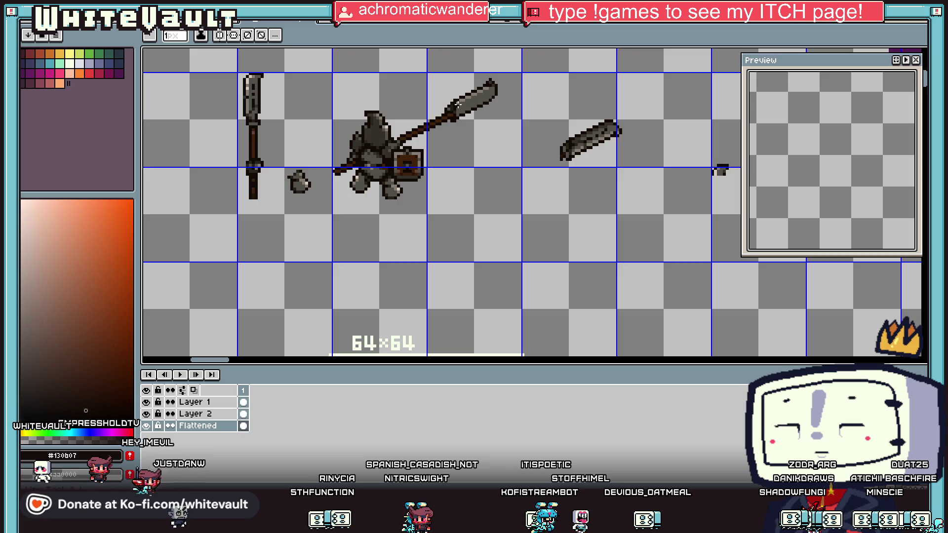
scroll(456, 117, "up", 3)
key("i")
key("b")
key("i")
left_click(454, 110)
key("b")
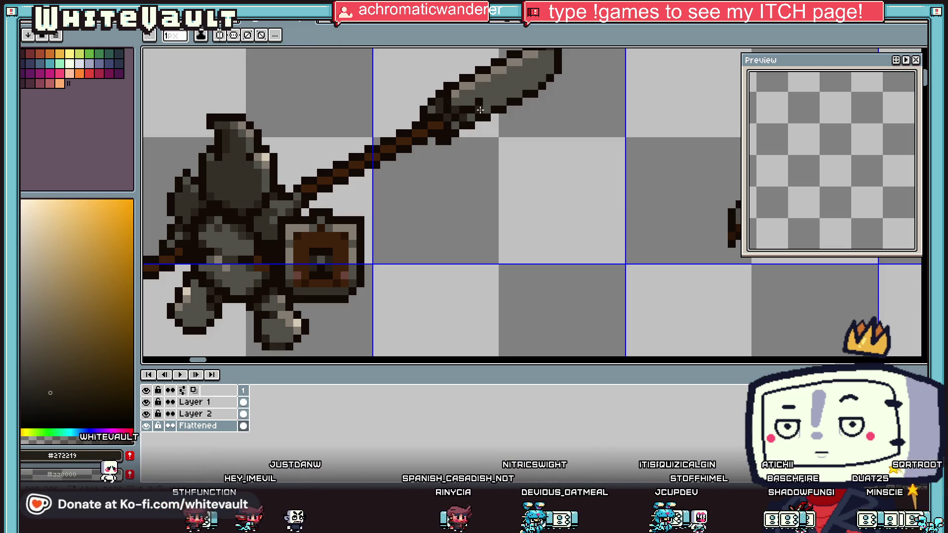
Step: Pick up the mid grey #524f4a from the spear blade
scroll(516, 111, "down", 3)
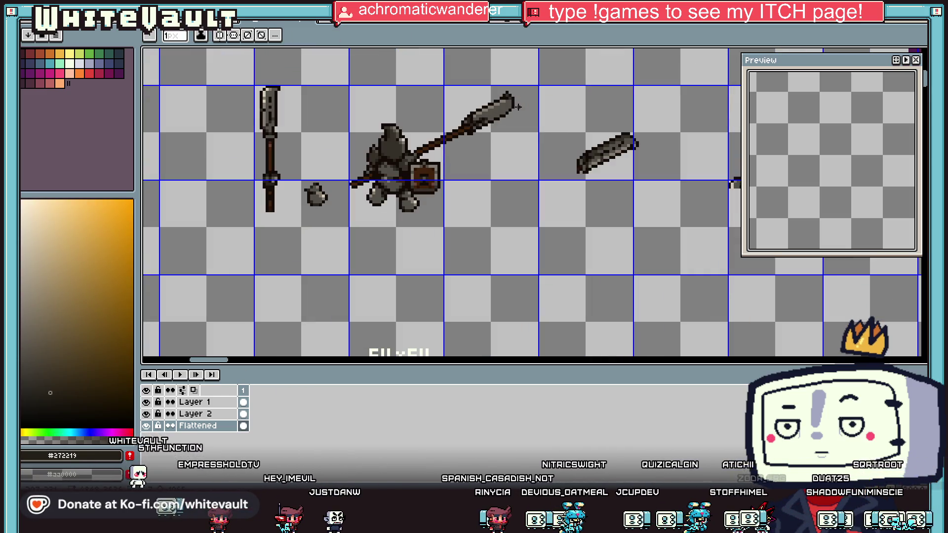
scroll(517, 111, "up", 3)
key("i")
scroll(496, 114, "up", 2)
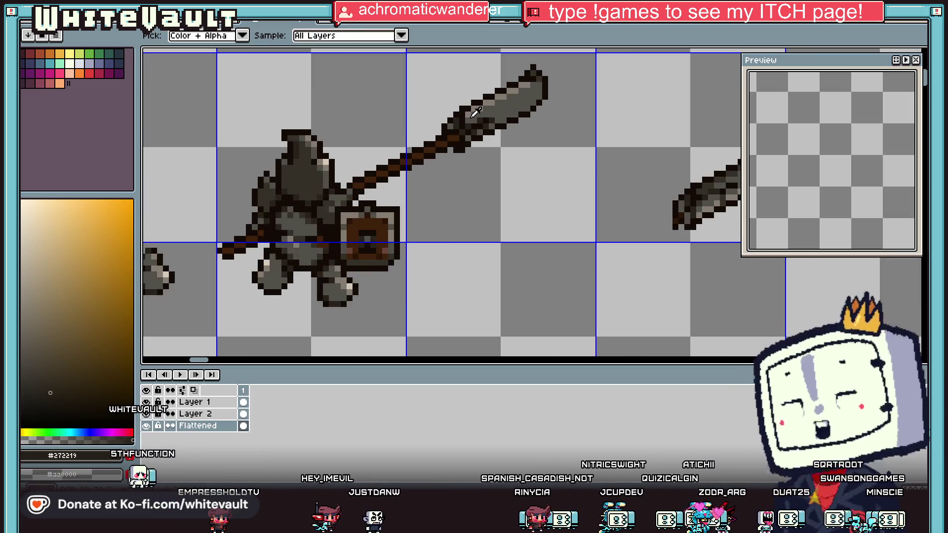
scroll(456, 111, "up", 2)
left_click(456, 111)
key("b")
key("i")
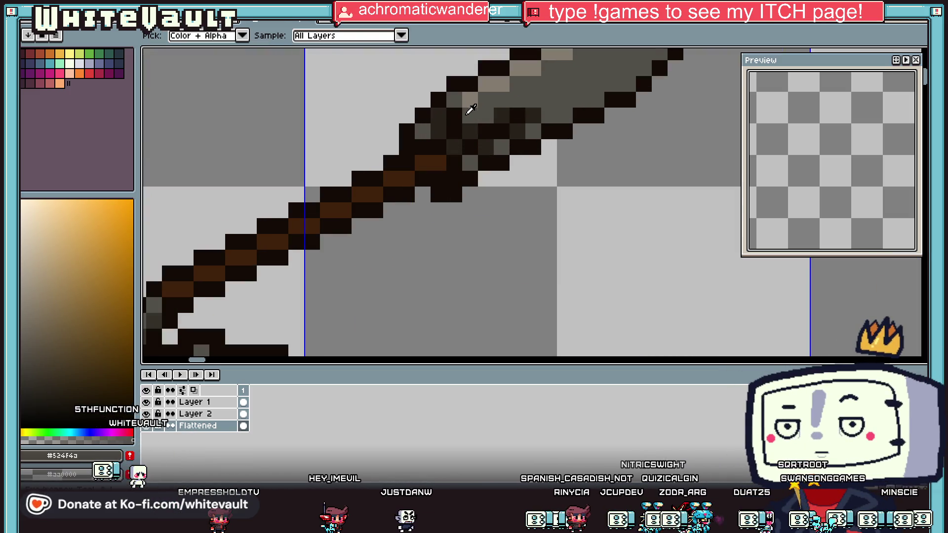
key("b")
Step: Paint lighter grey highlights on the spear tip and shading near the blade base
left_click(455, 99)
key("i")
left_click(470, 115)
key("b")
left_click(454, 115)
left_click(430, 126)
left_click(451, 120, "alt")
left_click(452, 121)
left_click(454, 126, "alt")
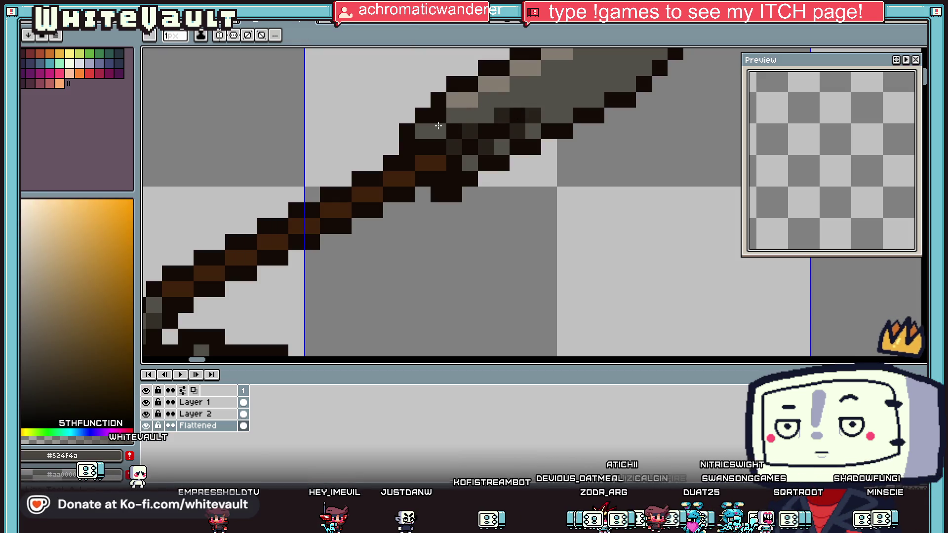
left_click(455, 144, "alt")
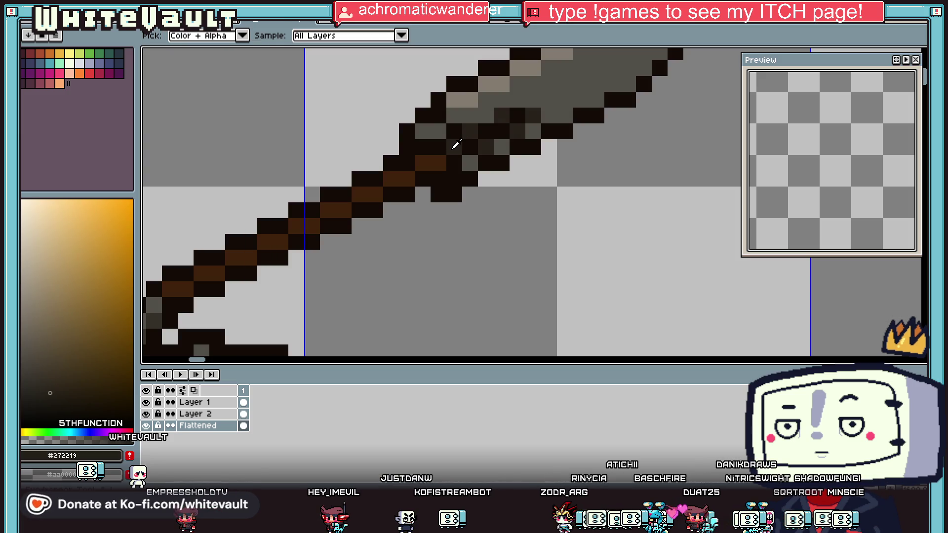
Step: Darken the pixels at the blade tip with a sampled dark colour
scroll(463, 110, "down", 5)
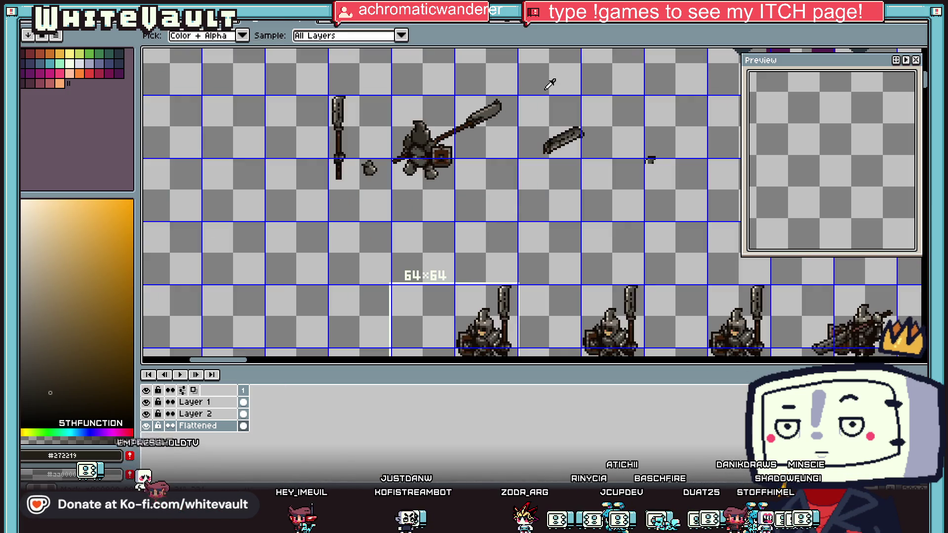
scroll(514, 93, "up", 2)
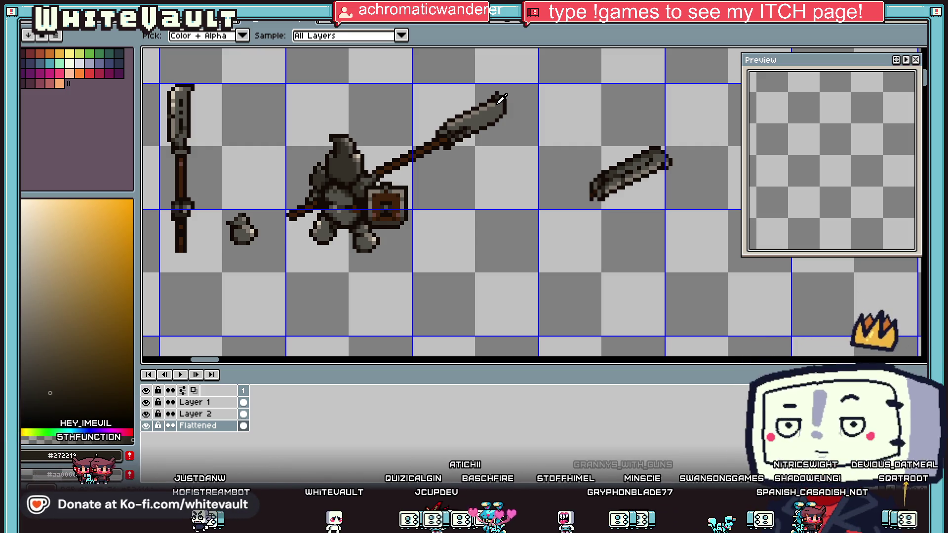
scroll(513, 92, "up", 1)
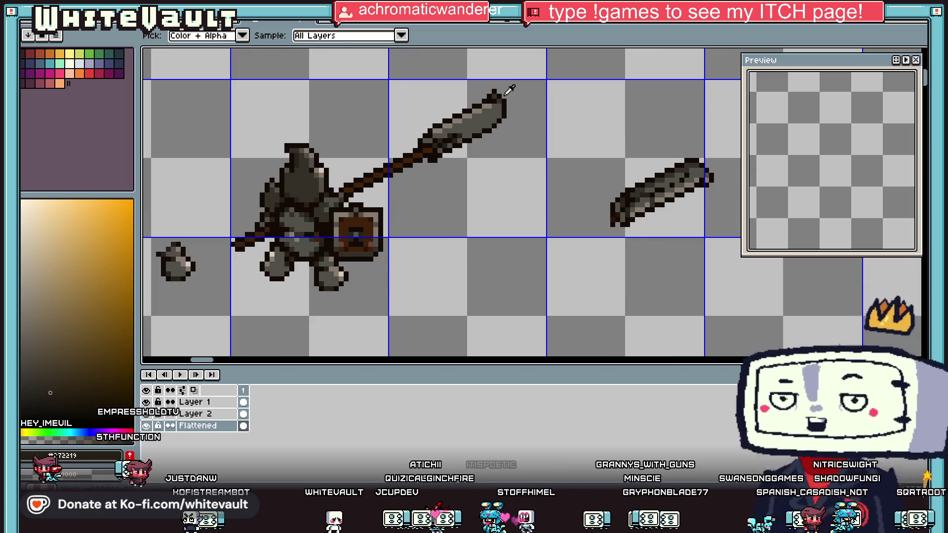
scroll(510, 89, "up", 2)
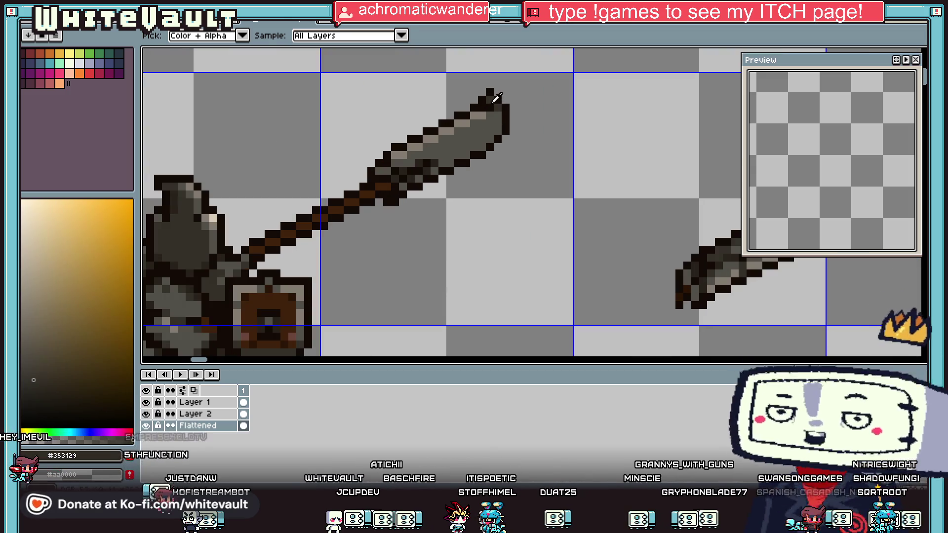
scroll(496, 98, "up", 2)
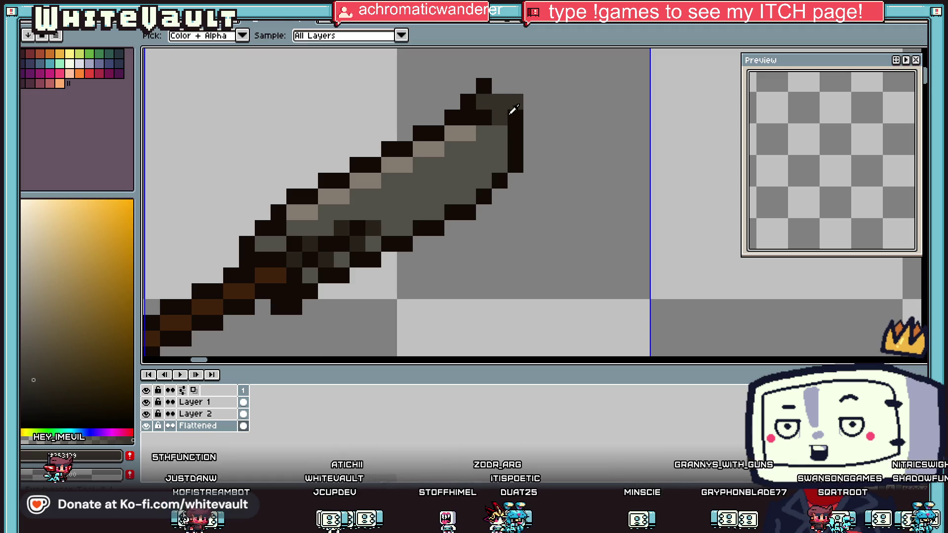
left_click(513, 108, "alt")
left_click(500, 86)
left_click(484, 102)
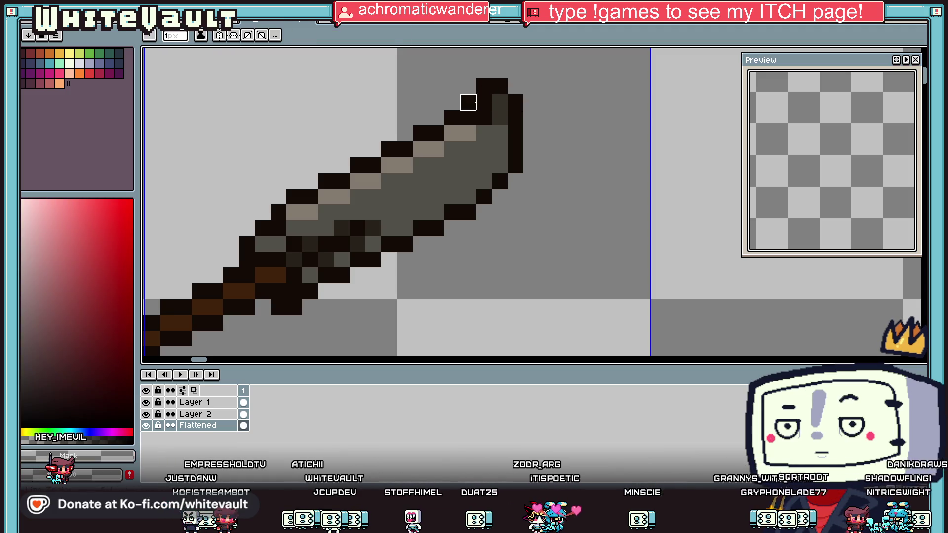
Step: Sample a brown from the spear and the dark brown #130b07 outline colour
key("alt")
left_click(490, 130, "alt")
scroll(494, 126, "down", 4)
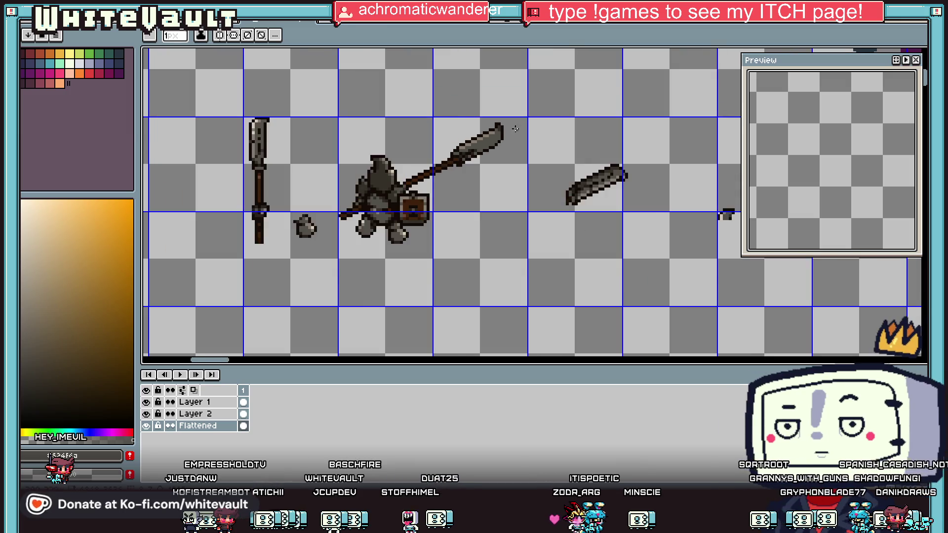
scroll(512, 124, "up", 1)
scroll(514, 123, "up", 3)
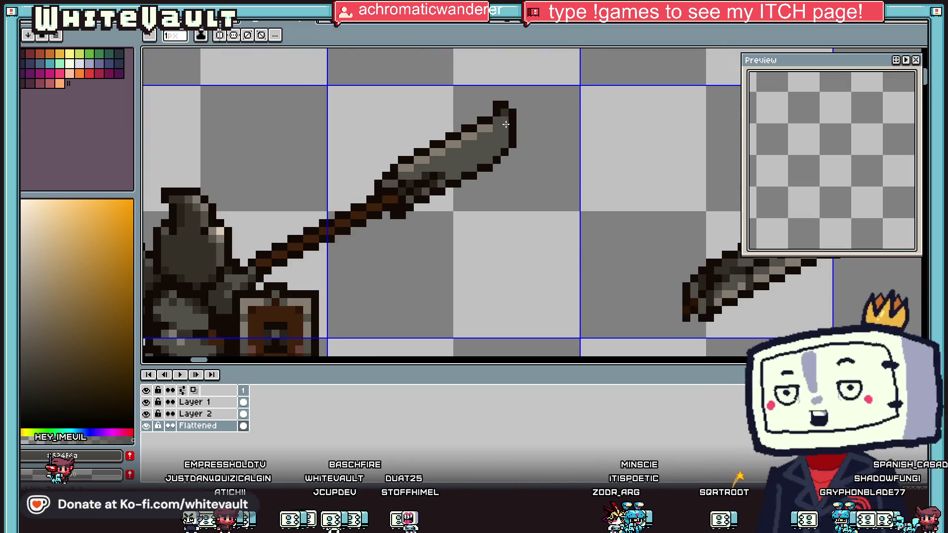
scroll(526, 133, "down", 5)
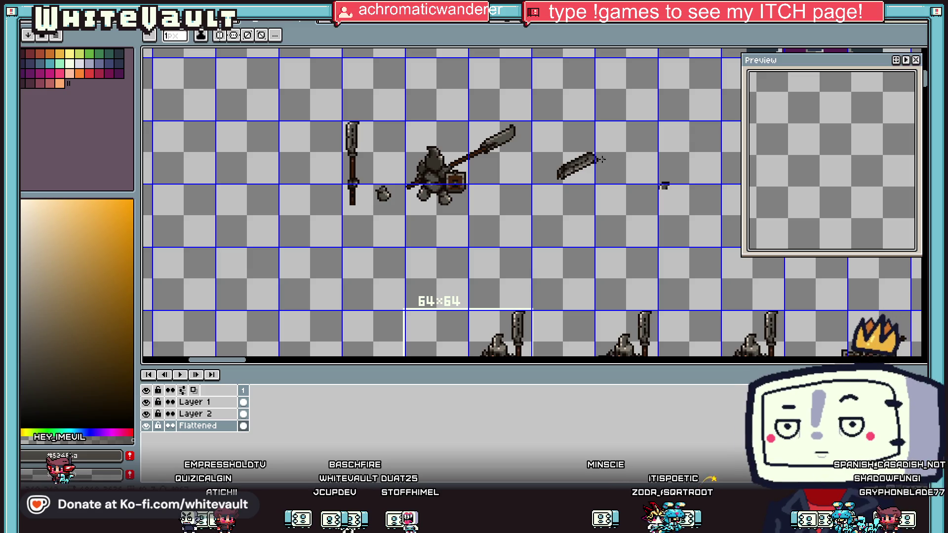
scroll(463, 160, "up", 4)
scroll(472, 163, "down", 3)
left_click(419, 126, "alt")
left_click(418, 126, "alt")
scroll(441, 112, "down", 2)
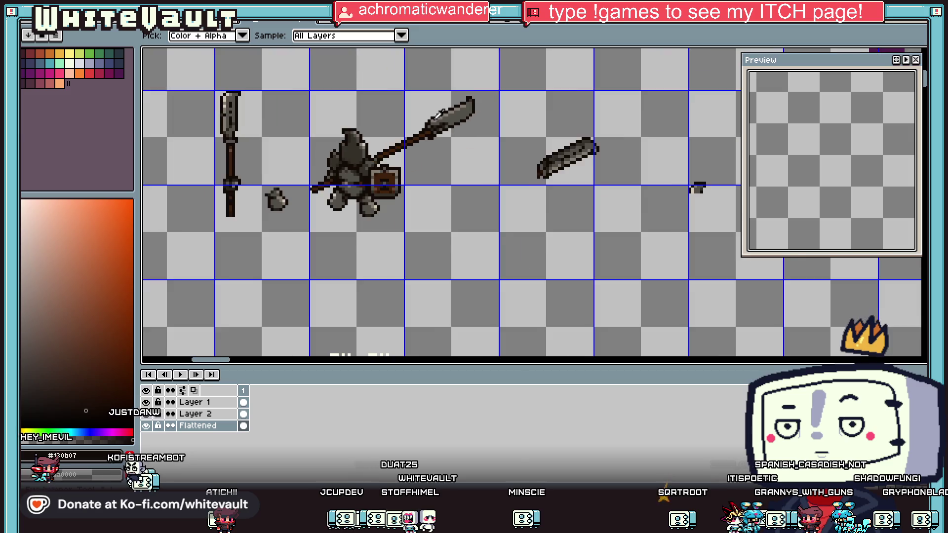
scroll(441, 113, "down", 1)
scroll(435, 118, "up", 2)
Step: Marquee-select the loose blade copy lying to the right
left_click(430, 128, "alt")
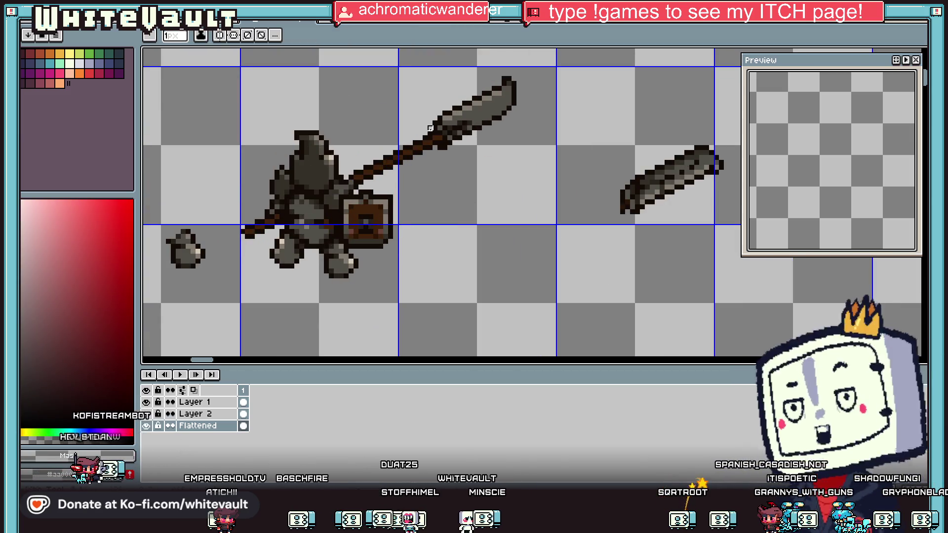
key("alt")
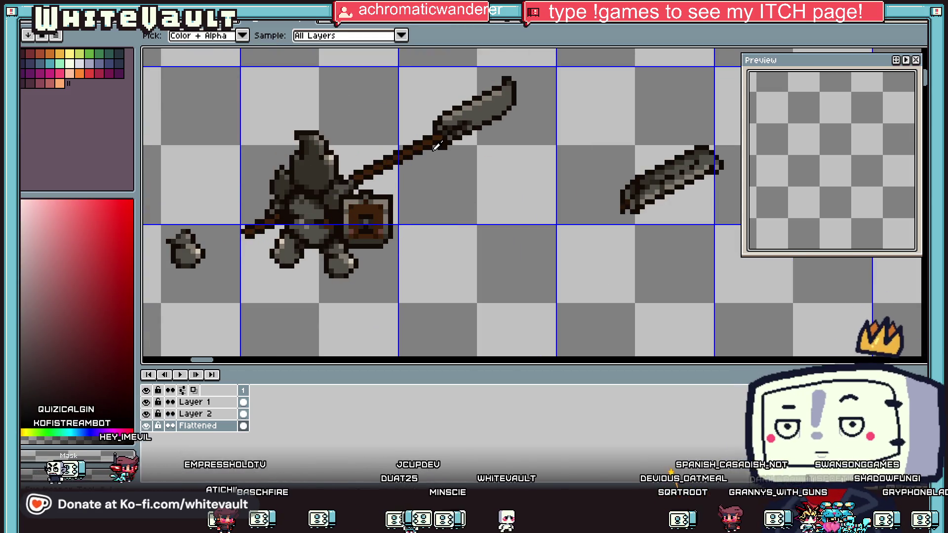
scroll(442, 165, "down", 1)
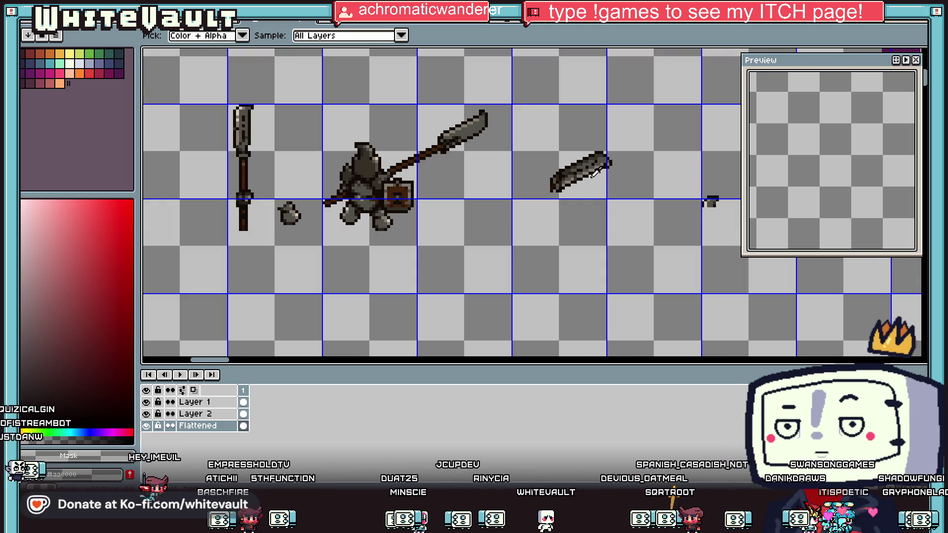
key("m")
left_click_drag(536, 138, 637, 218)
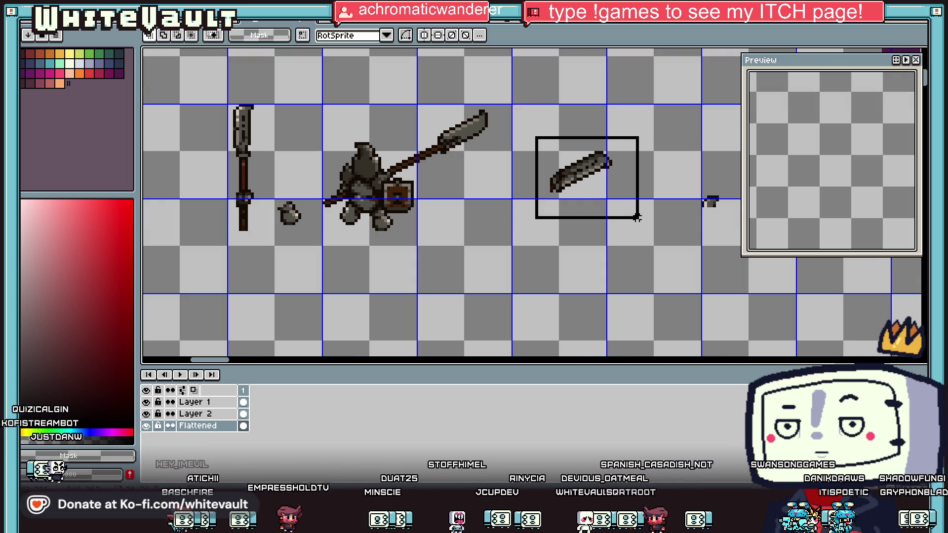
Step: Delete the loose blade on the right and toggle the Flattened layer to compare
key("Delete")
left_click(146, 427)
left_click(146, 426)
left_click(149, 427)
left_click(150, 426)
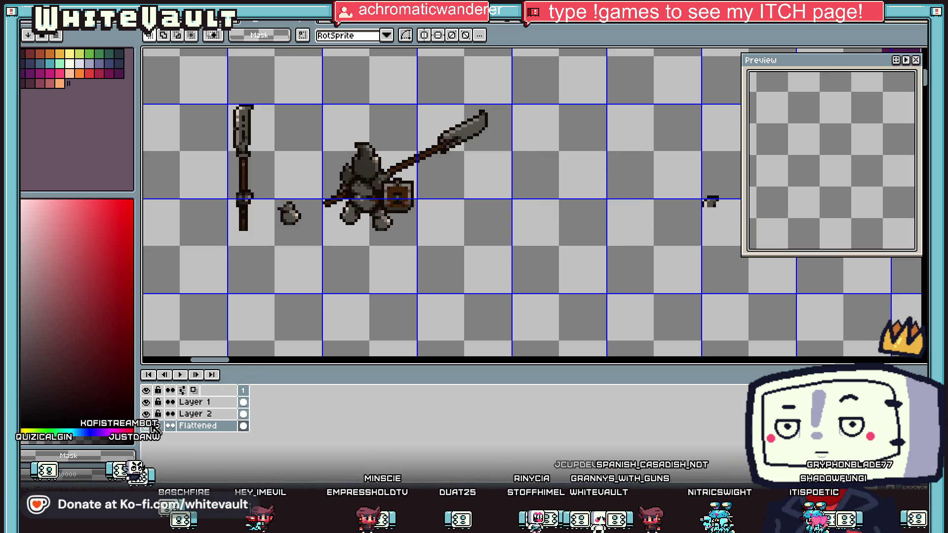
left_click(151, 427)
left_click(150, 427)
Step: Lift the spear head on Layer 1, nudge it one pixel left, and drop it
left_click_drag(537, 84, 429, 178)
left_click(148, 427)
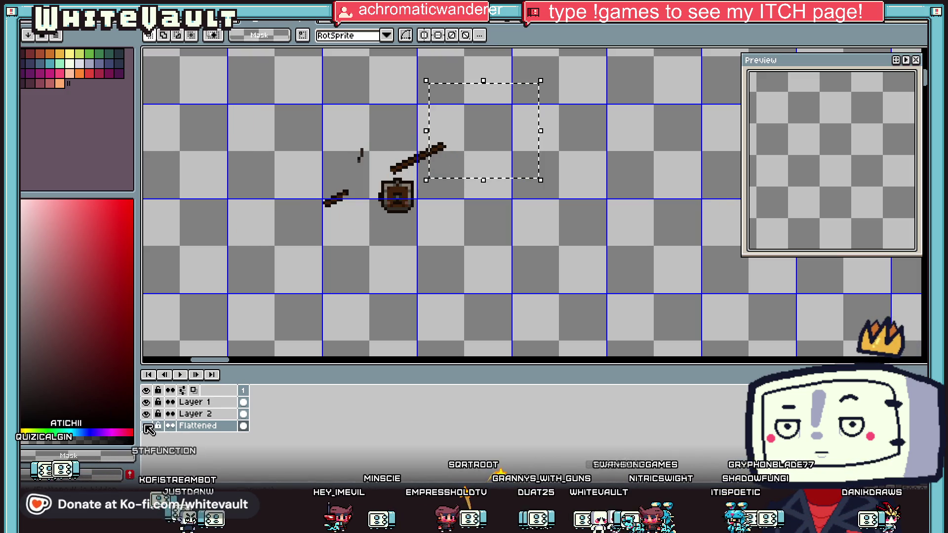
left_click(148, 427)
left_click(476, 152)
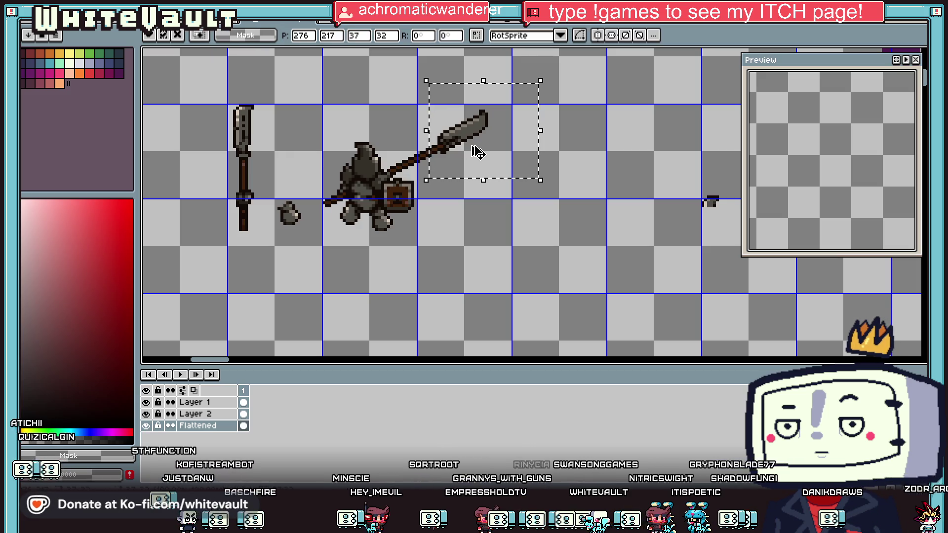
left_click(202, 402)
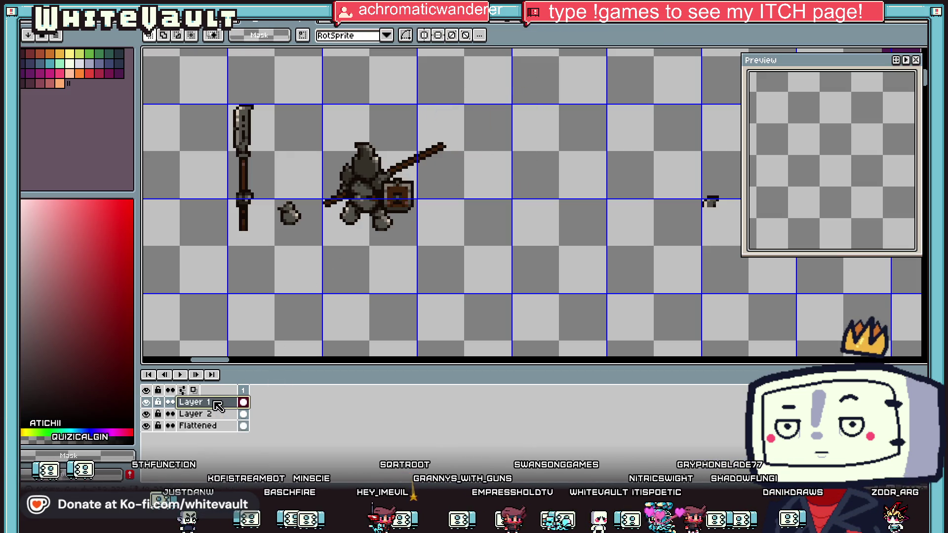
key("Left")
key("Down")
left_click_drag(490, 150, 488, 149)
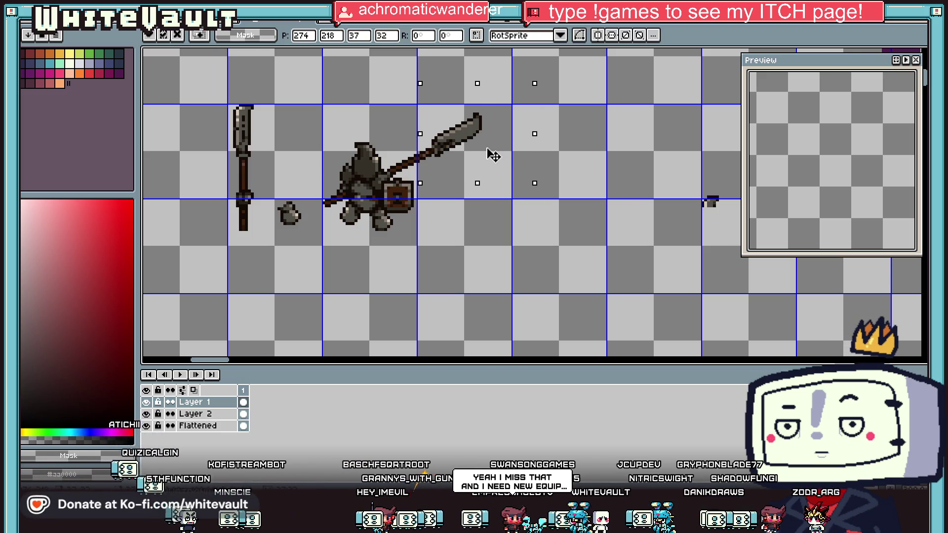
scroll(494, 155, "down", 1)
left_click(526, 163)
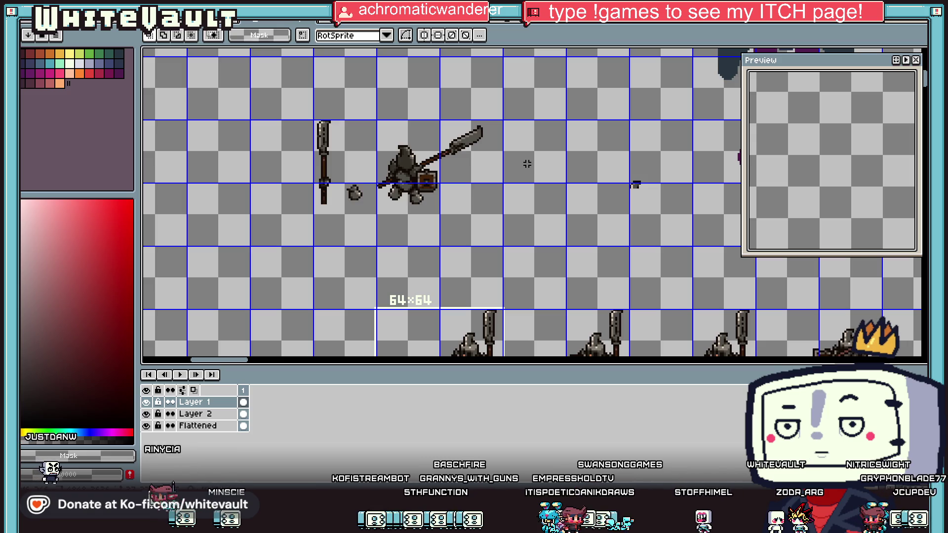
Step: Select the knight together with its spear, then clear the selection
scroll(521, 164, "down", 2)
scroll(418, 206, "up", 2)
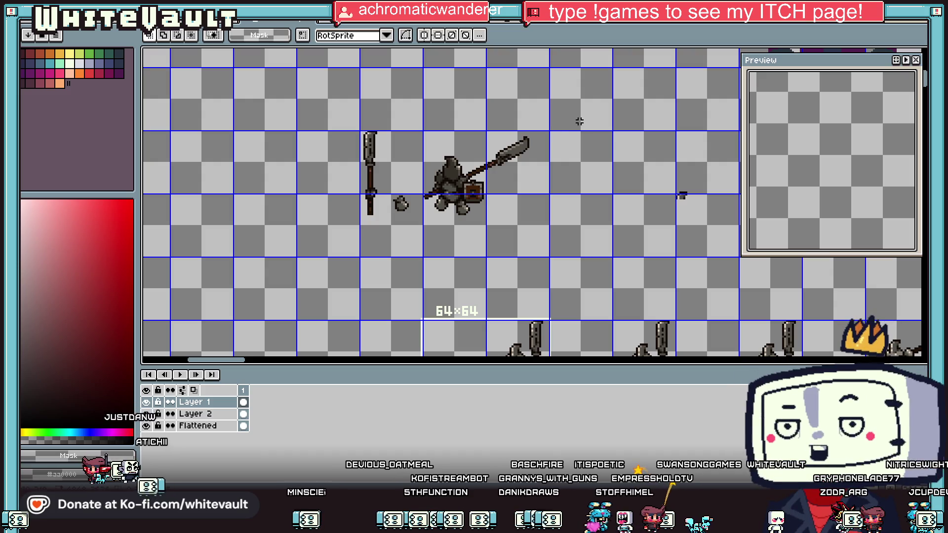
scroll(502, 190, "down", 1)
scroll(502, 190, "up", 1)
left_click_drag(571, 121, 420, 263)
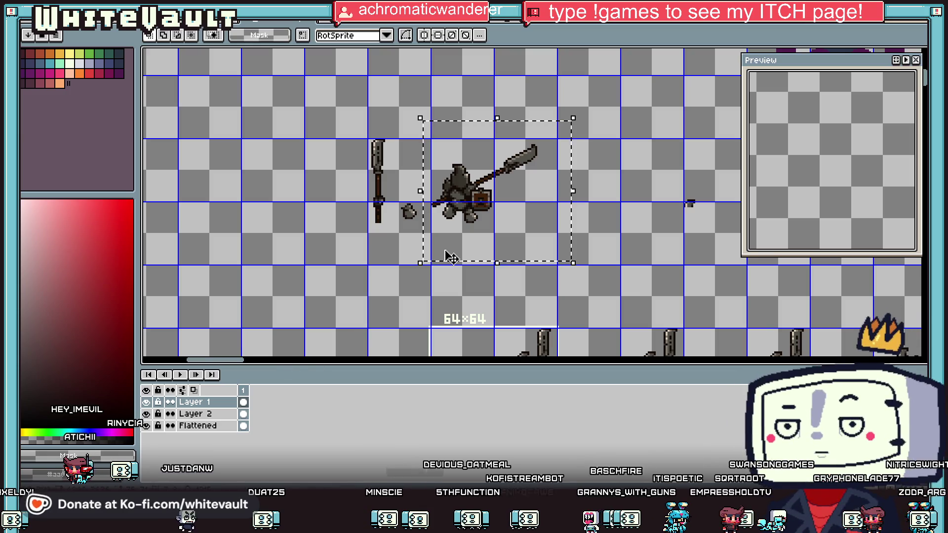
left_click(602, 224)
Step: Select a 64×64 cell holding an upright knight on the Flattened layer
scroll(431, 139, "up", 1)
scroll(431, 140, "down", 2)
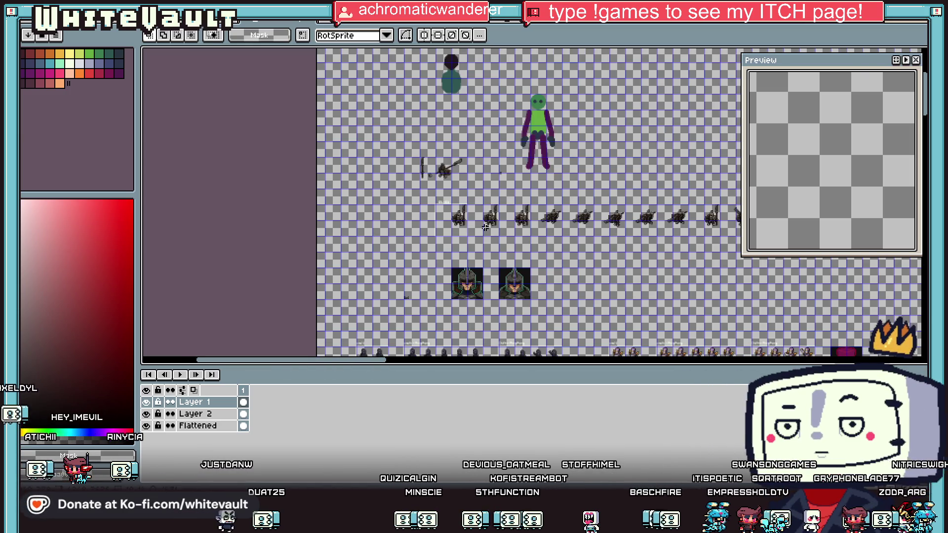
scroll(461, 211, "up", 2)
mouse_move(271, 202)
left_mouse_down()
mouse_move(339, 353)
mouse_move(417, 278)
mouse_move(458, 276)
left_mouse_up()
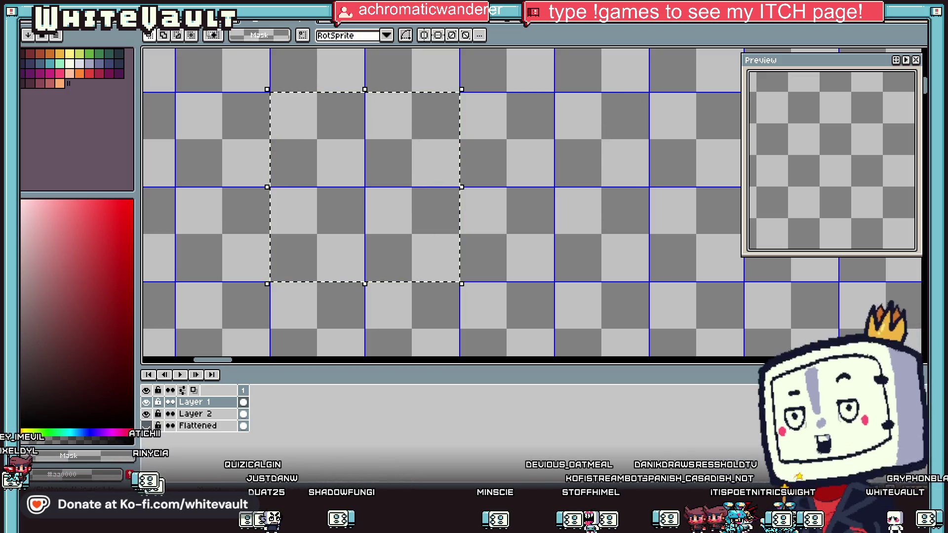
left_click(385, 241)
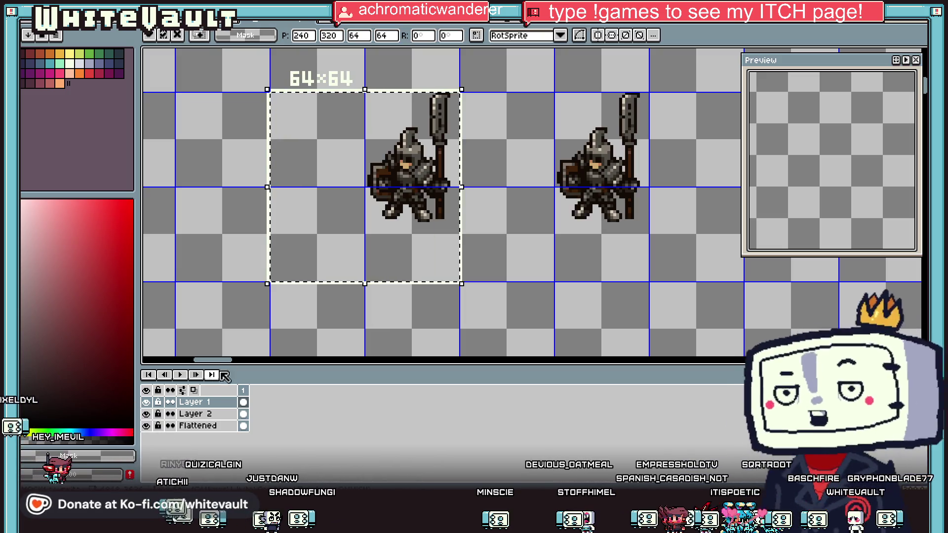
left_click(217, 426)
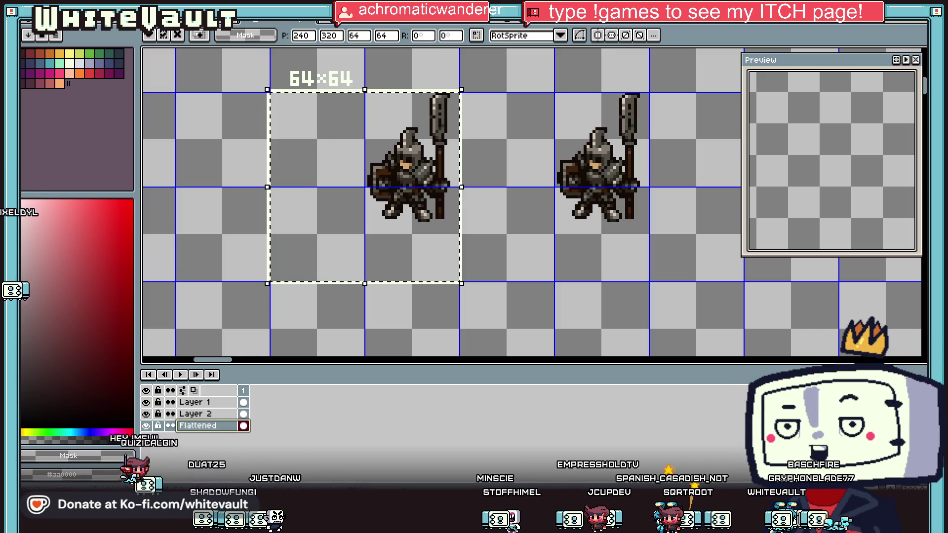
Step: Copy the knight frame and paste it into a new 64×64 sprite
key("alt+f")
key("n")
left_click(443, 337)
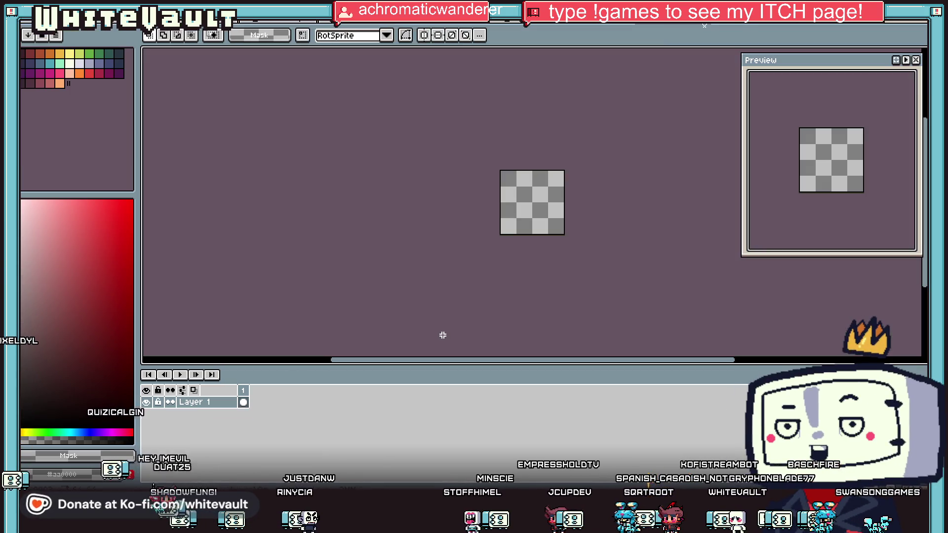
key("ctrl+v")
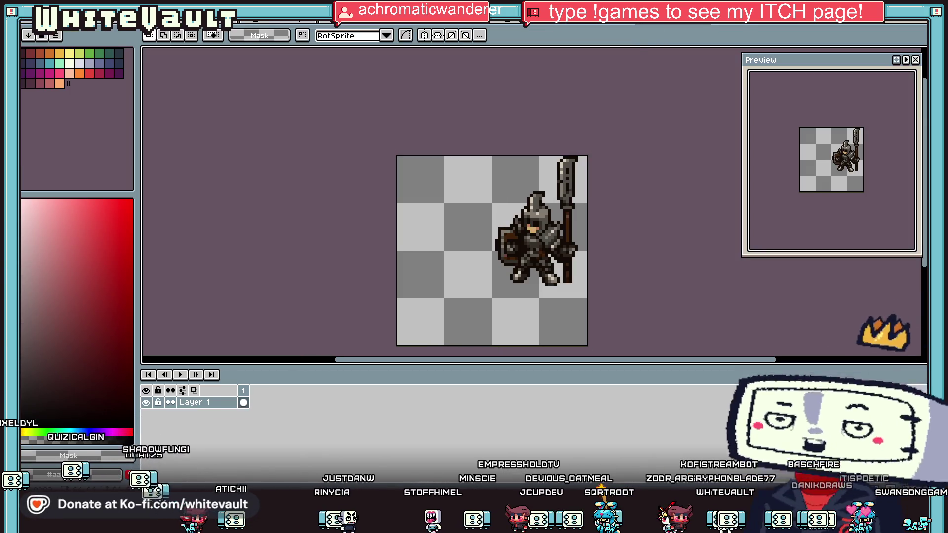
Step: Cycle back to the knight sprite sheet with Layer 1 as the working layer
key("ctrl+Tab")
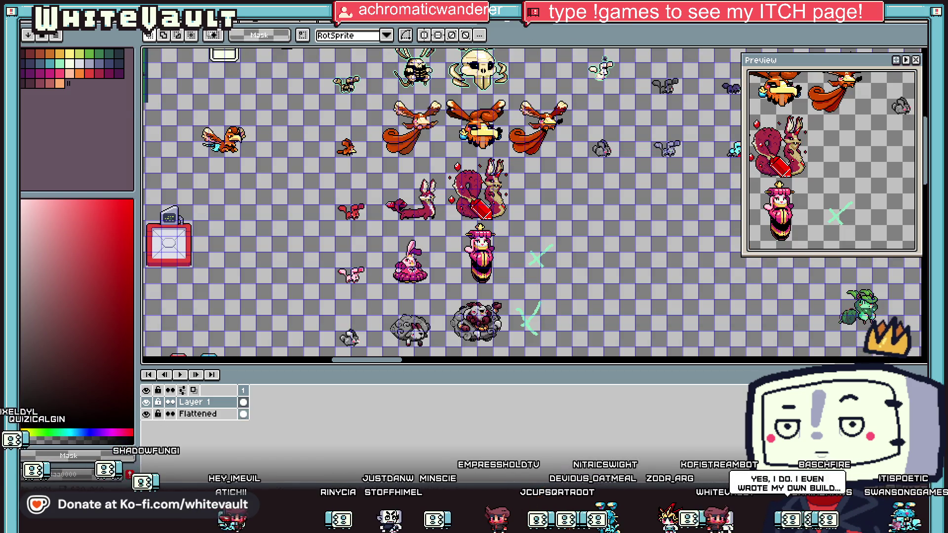
key("ctrl+Tab")
key("ctrl+Tab")
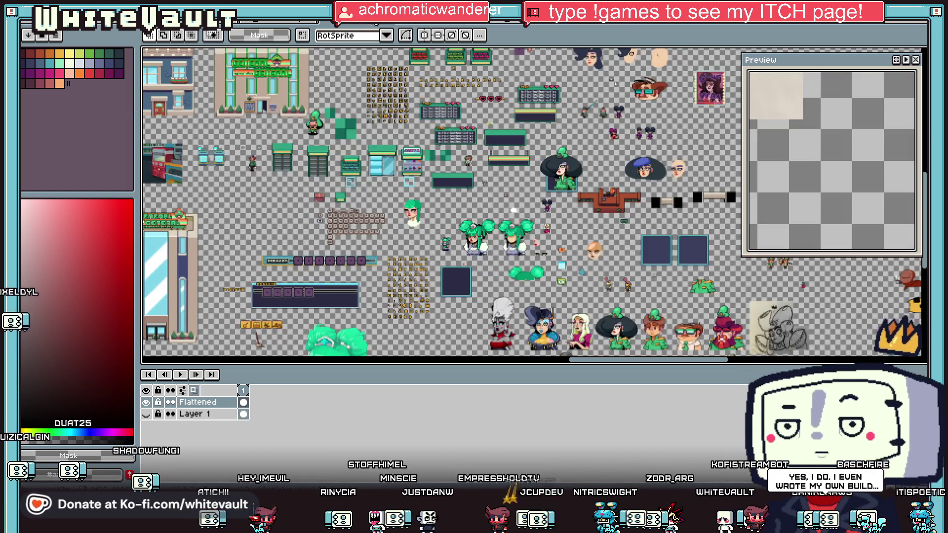
key("ctrl+Tab")
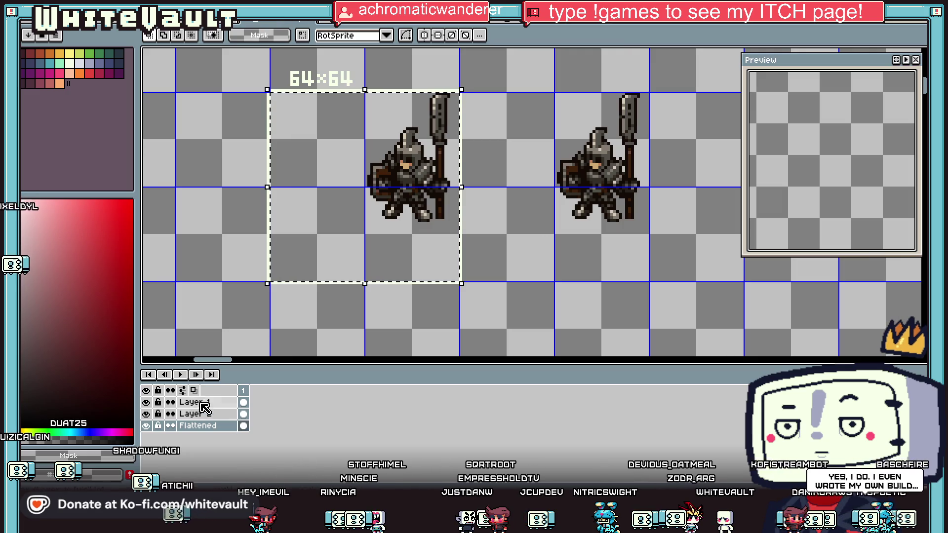
left_click(200, 403)
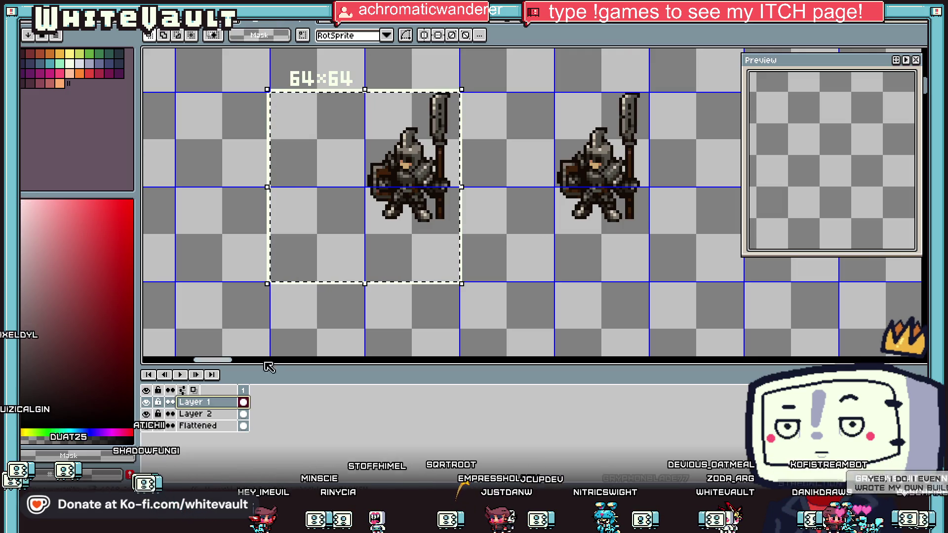
key("ctrl+Tab")
key("ctrl+Tab")
scroll(214, 348, "up", 1)
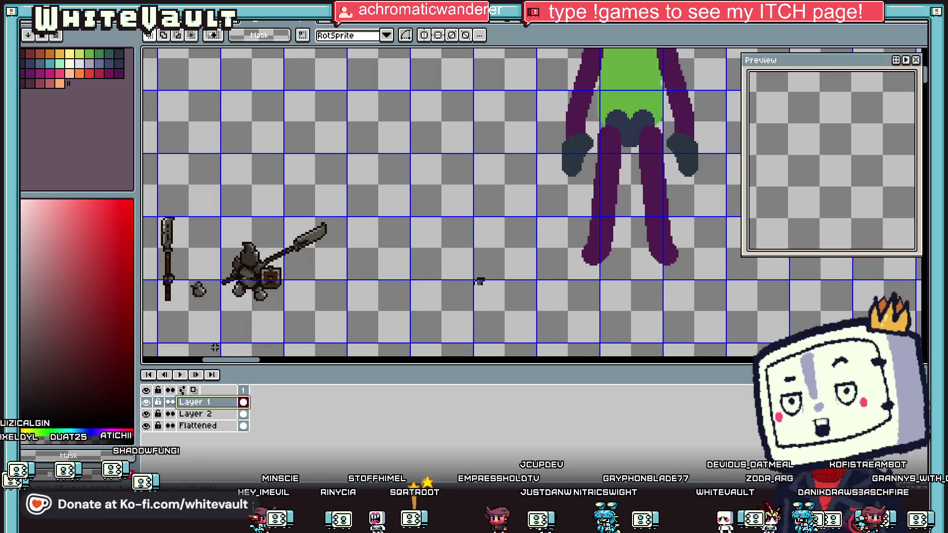
Step: Hide Layer 2 and the Flattened layer so only the weapon pieces show
left_click(146, 414)
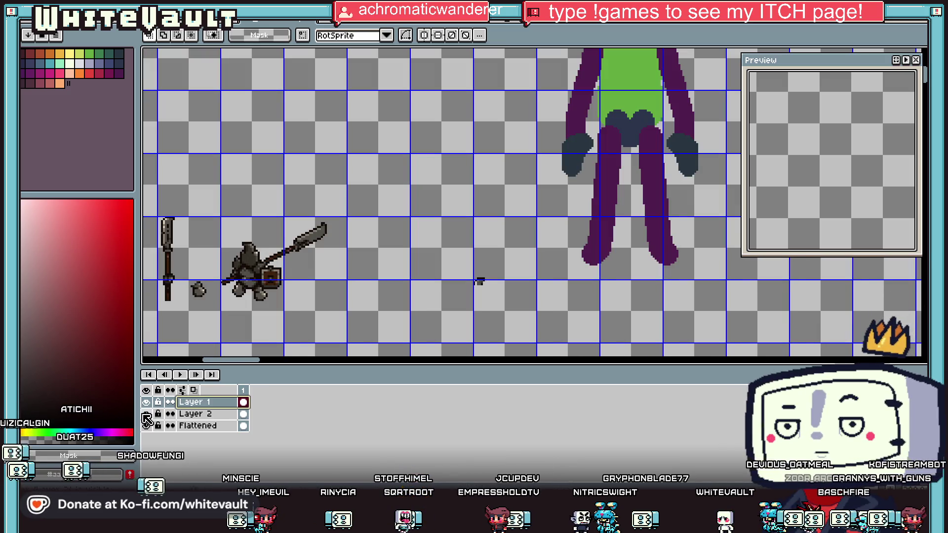
left_click(146, 426)
left_click(146, 425)
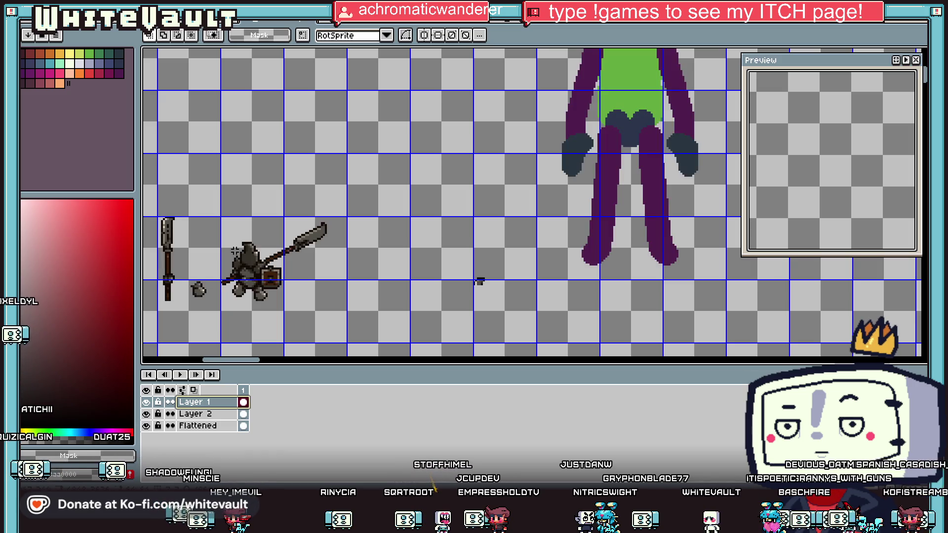
scroll(234, 257, "up", 1)
left_click(198, 426)
left_click(147, 391)
left_click(149, 390)
left_click(150, 390)
left_click(153, 390)
left_click(154, 390)
left_click(155, 390)
left_click(154, 390)
left_click(154, 390)
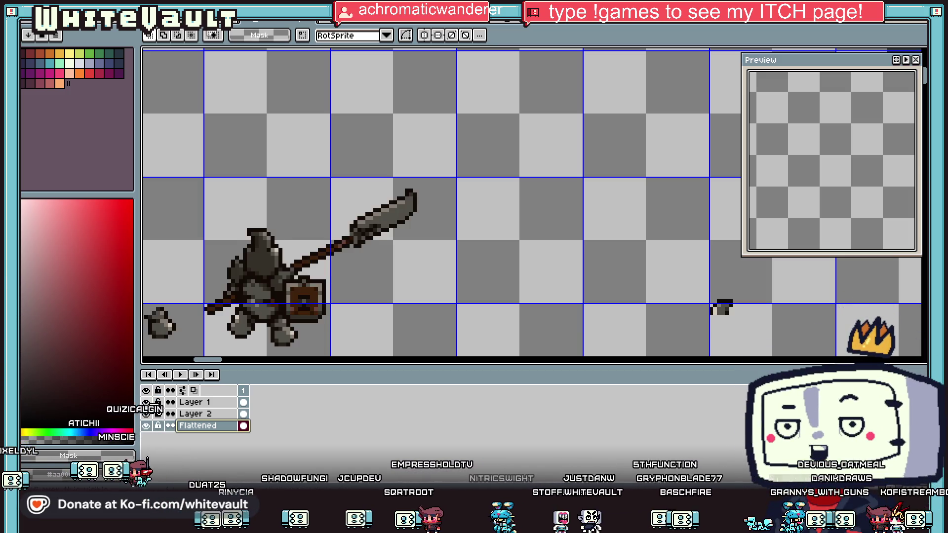
left_click(147, 426)
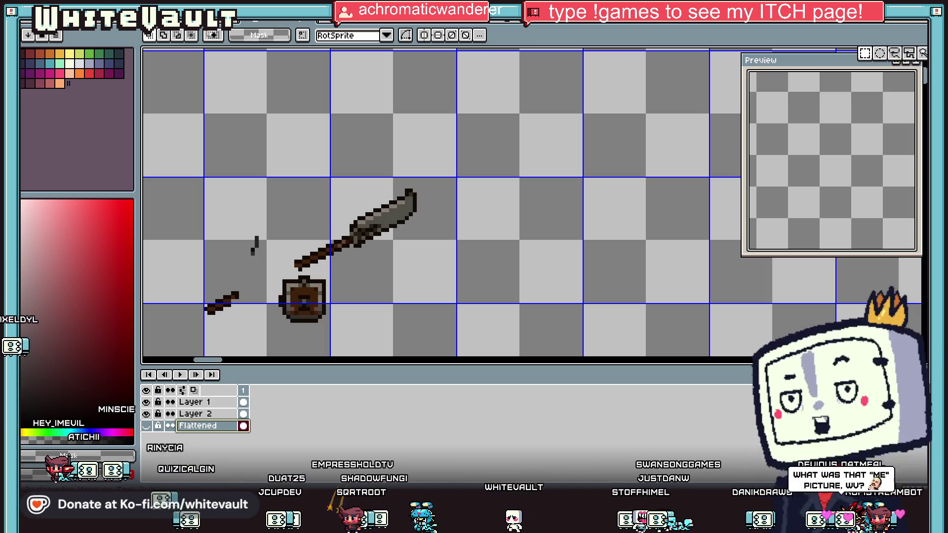
Step: Move the small dark fragment on Layer 1 up and to the left
left_click_drag(227, 213, 276, 269)
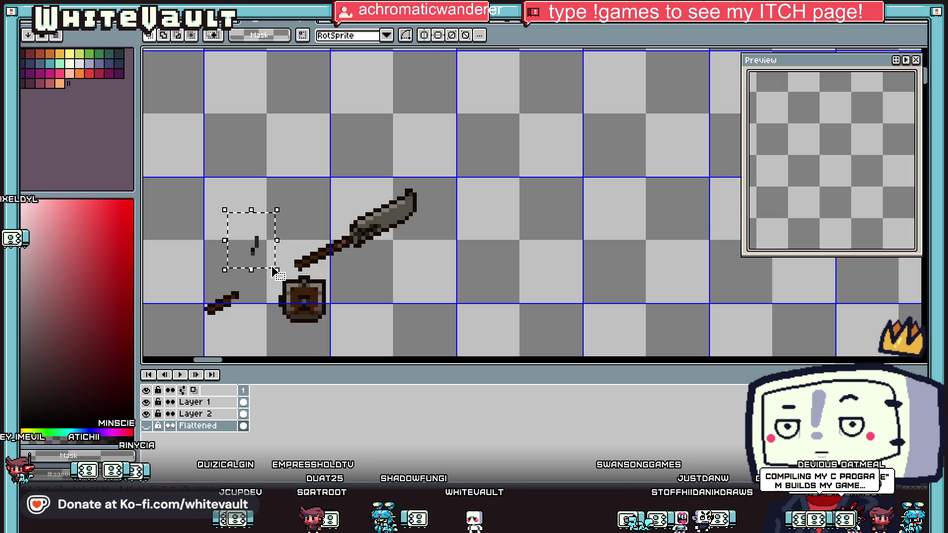
left_click(265, 257, "ctrl")
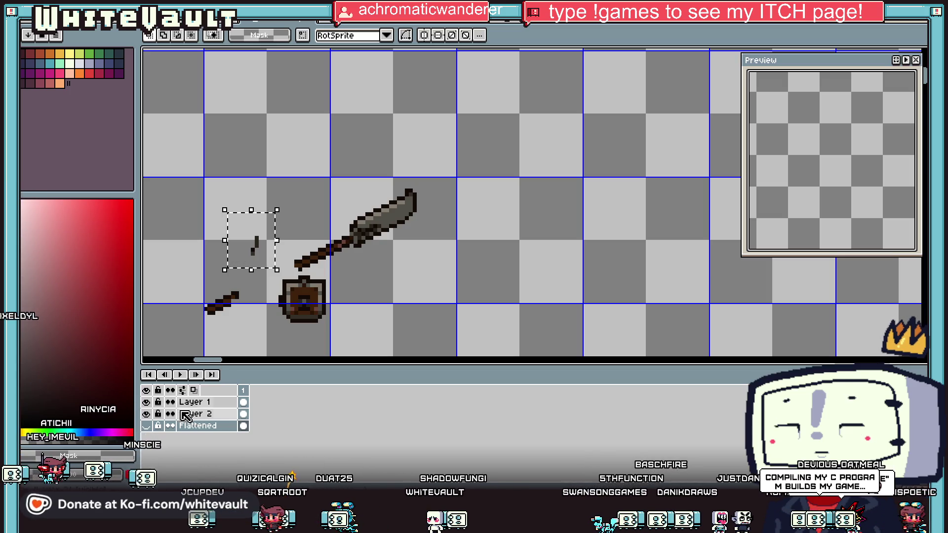
left_click_drag(261, 253, 250, 244)
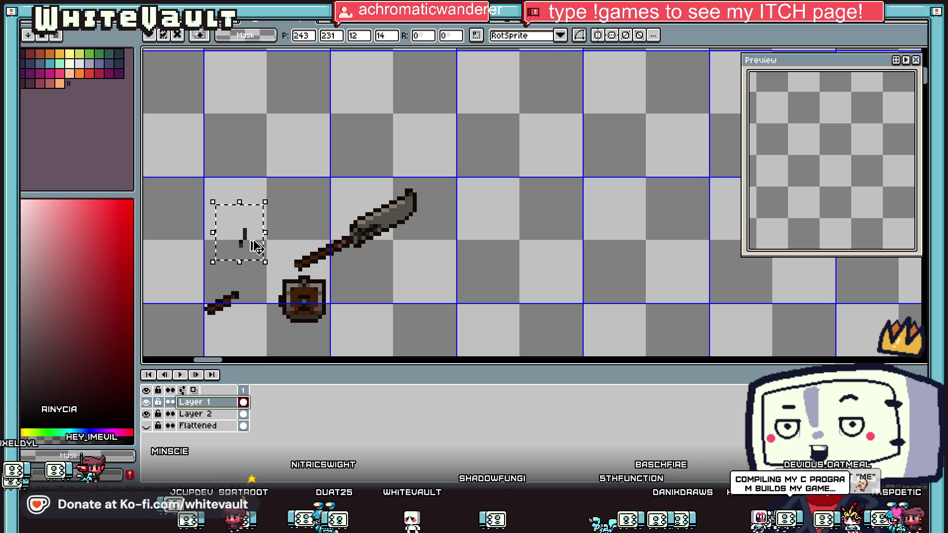
key("Return")
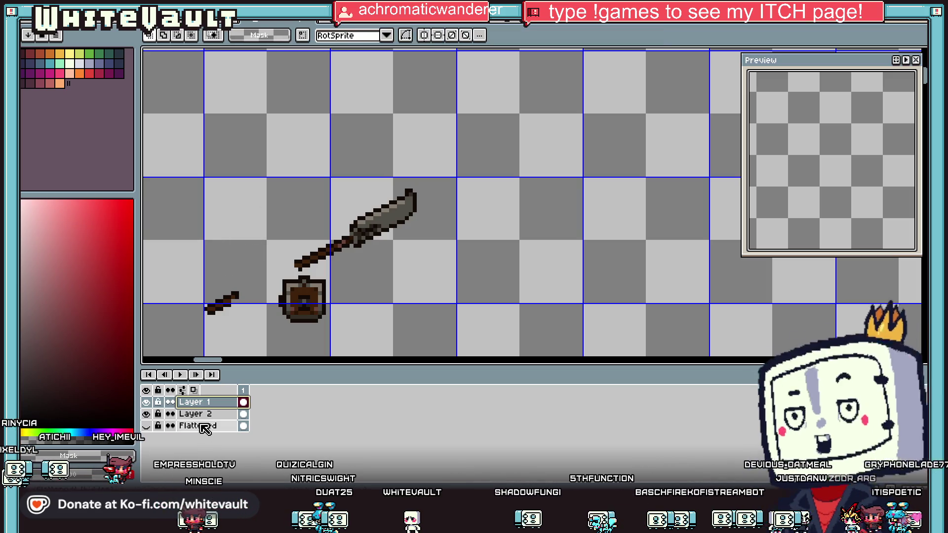
Step: Restore the Flattened layer, then select and clear the area over the knight's head
left_click(198, 426)
left_click(146, 425)
left_click_drag(213, 203, 260, 265)
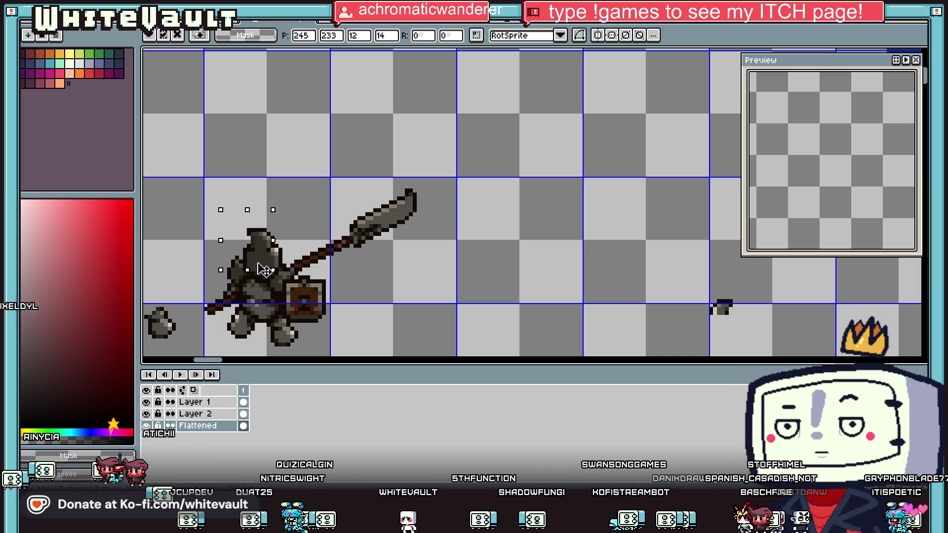
left_click(479, 254)
scroll(478, 261, "down", 2)
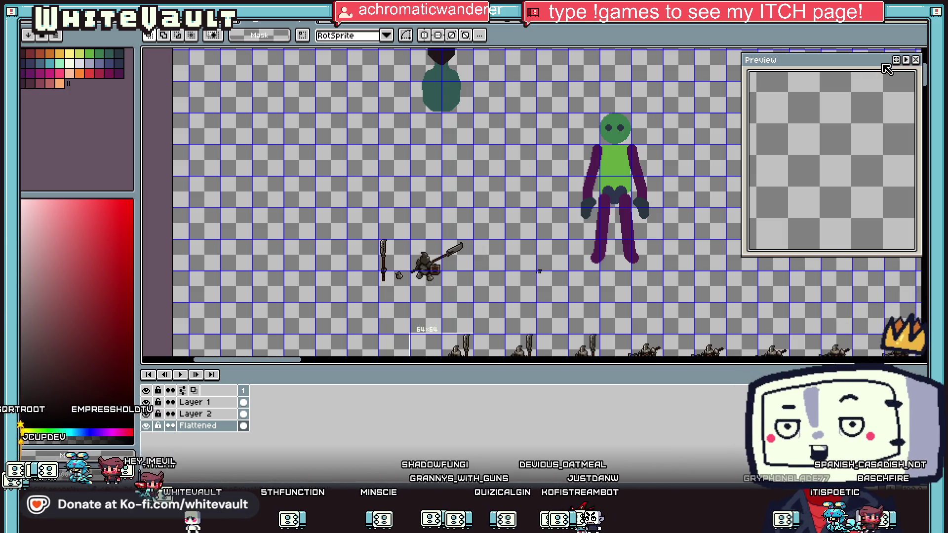
Step: Delete the green mannequin and the dark teal figure
left_click_drag(579, 108, 672, 264)
key("Delete")
scroll(537, 131, "down", 2)
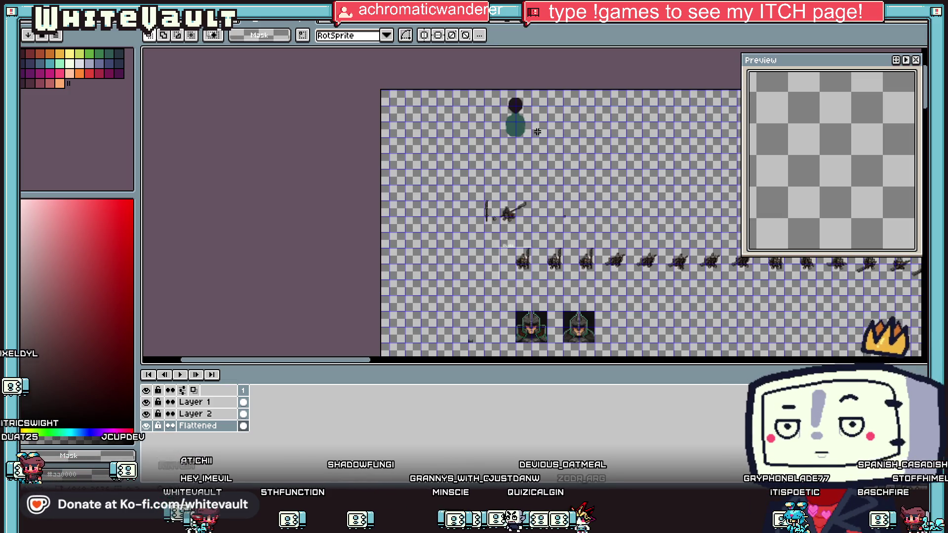
left_click_drag(490, 92, 535, 148)
key("Delete")
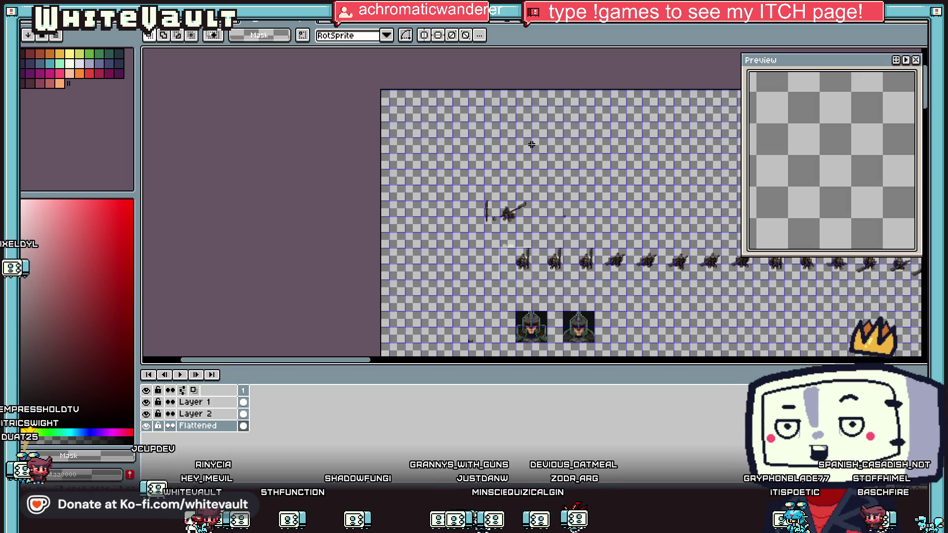
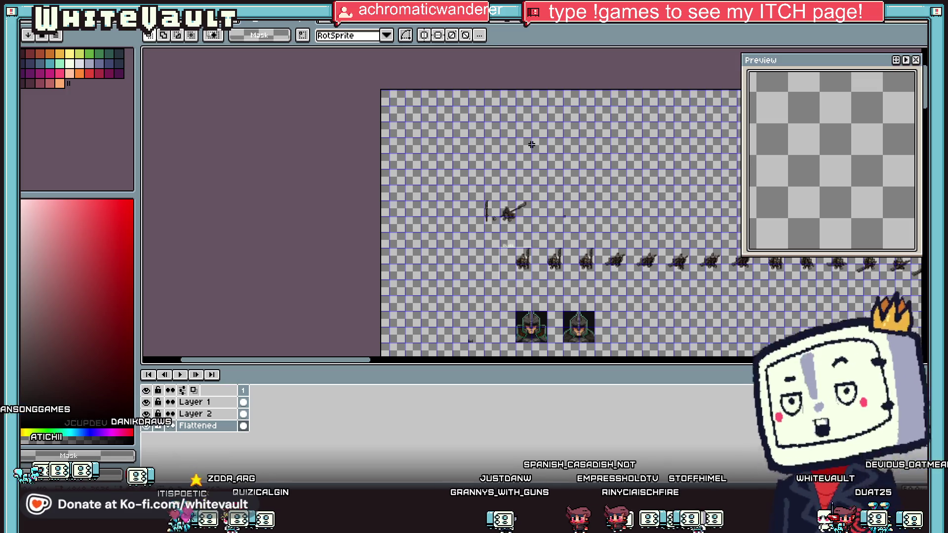
Step: Make the Flattened layer active on the sprite sheet
scroll(511, 210, "up", 3)
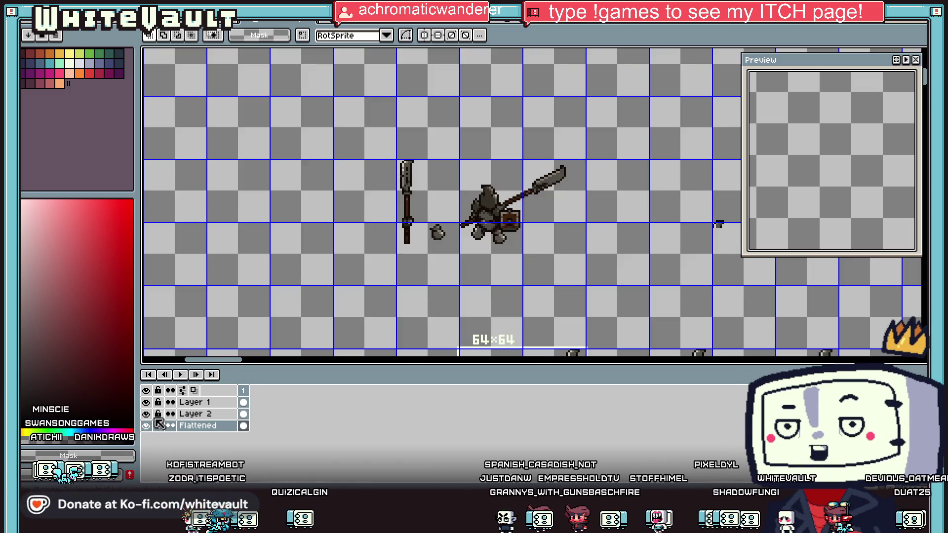
double_click(198, 426)
key("Return")
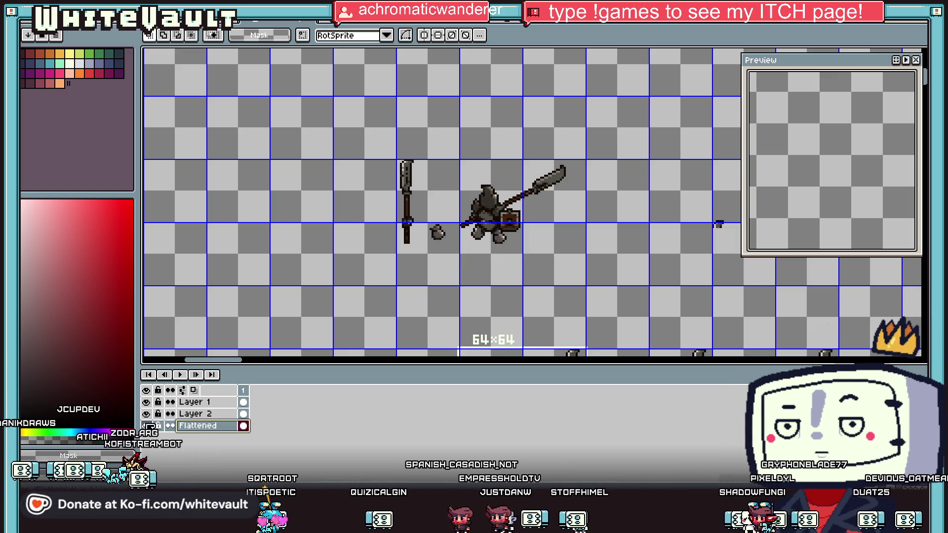
Step: Copy the 64×64 attacking-knight cell and switch to the upright-knight document
scroll(465, 175, "up", 2)
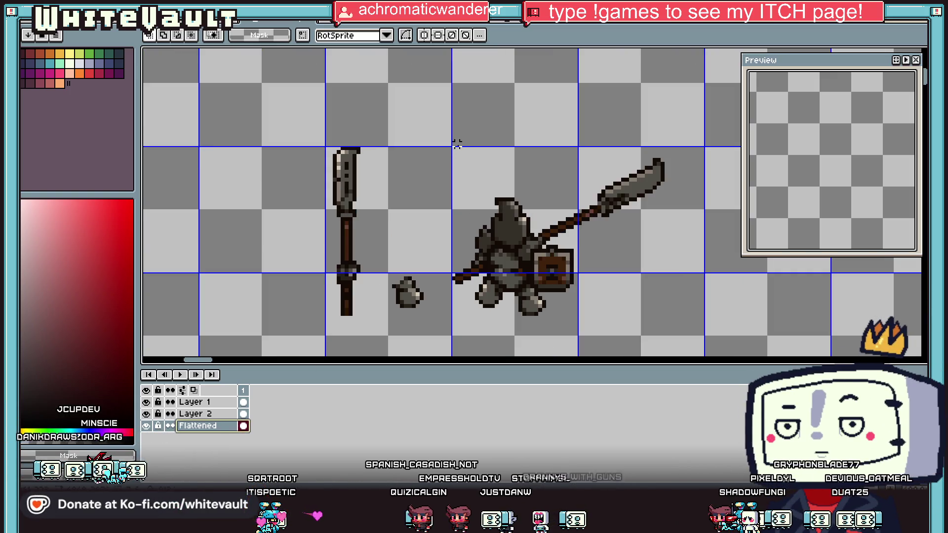
mouse_move(447, 112)
left_mouse_down()
mouse_move(677, 327)
mouse_move(702, 321)
left_mouse_up()
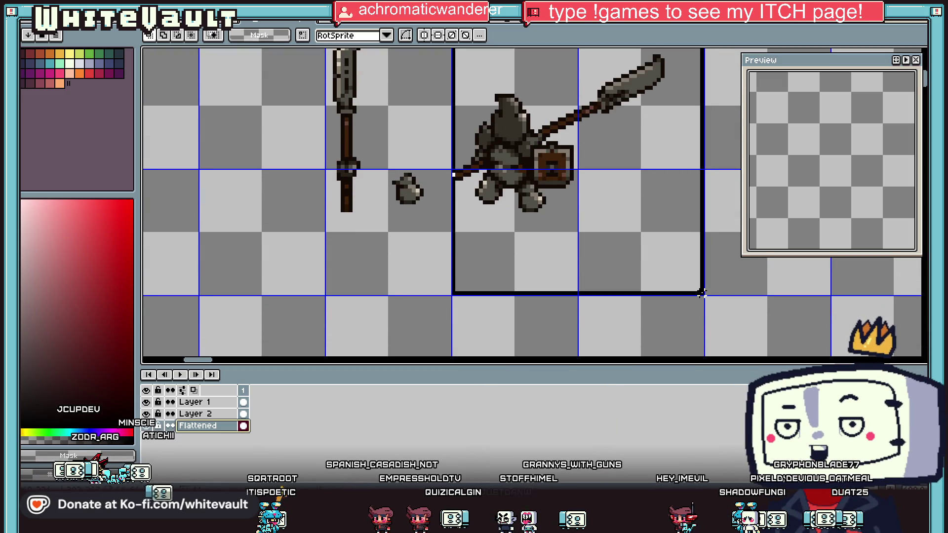
scroll(662, 273, "down", 1)
key("ctrl+t")
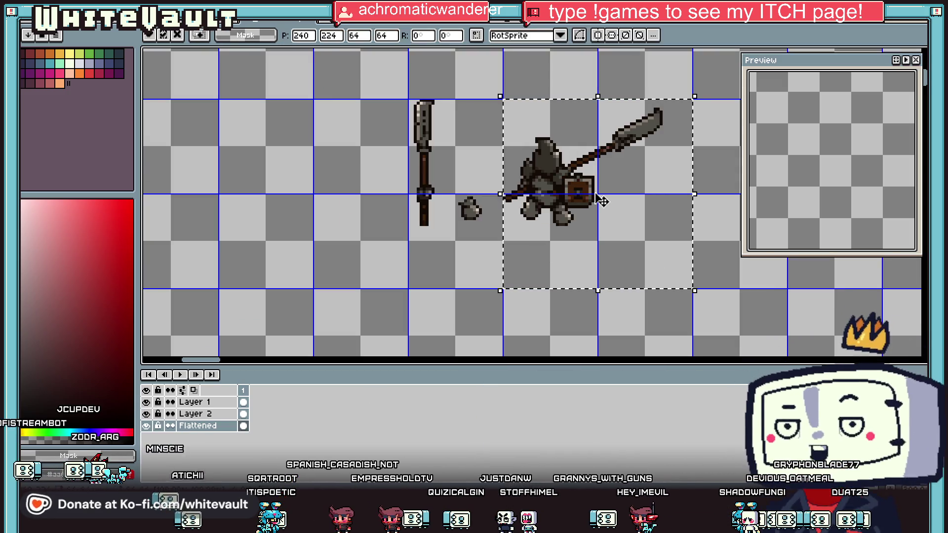
left_click(661, 26)
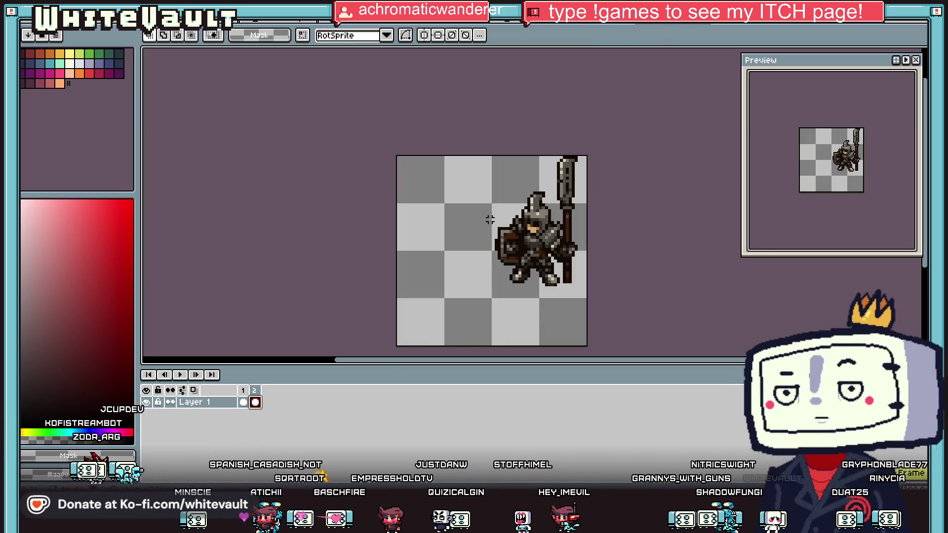
Step: Add a cleared second frame and turn on View > Show Onion Skin
scroll(491, 212, "down", 1)
key("alt+n")
key("Delete")
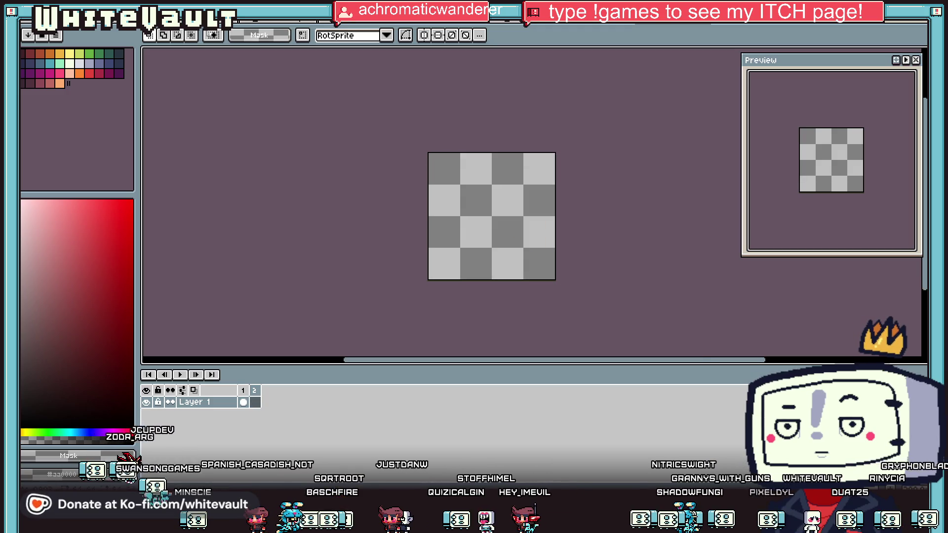
left_click(185, 15)
mouse_move(250, 154)
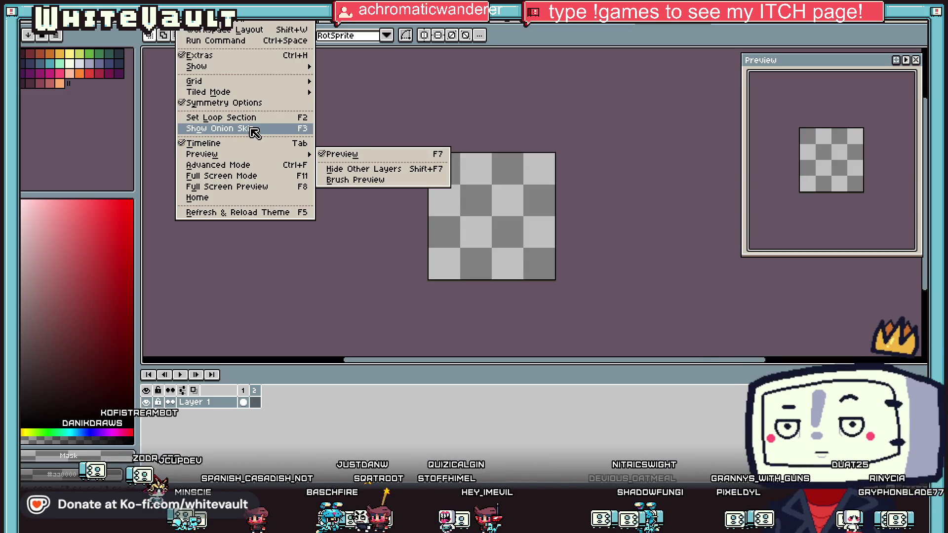
left_click(254, 129)
Step: Paste the attacking knight into frame 2, aligned over the onion skin
scroll(572, 202, "up", 1)
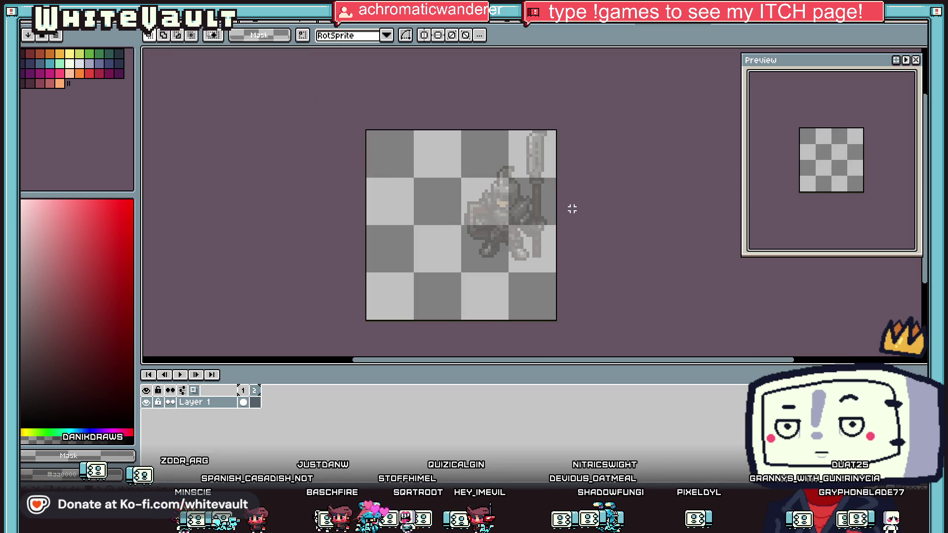
key("ctrl+v")
left_click_drag(512, 252, 537, 260)
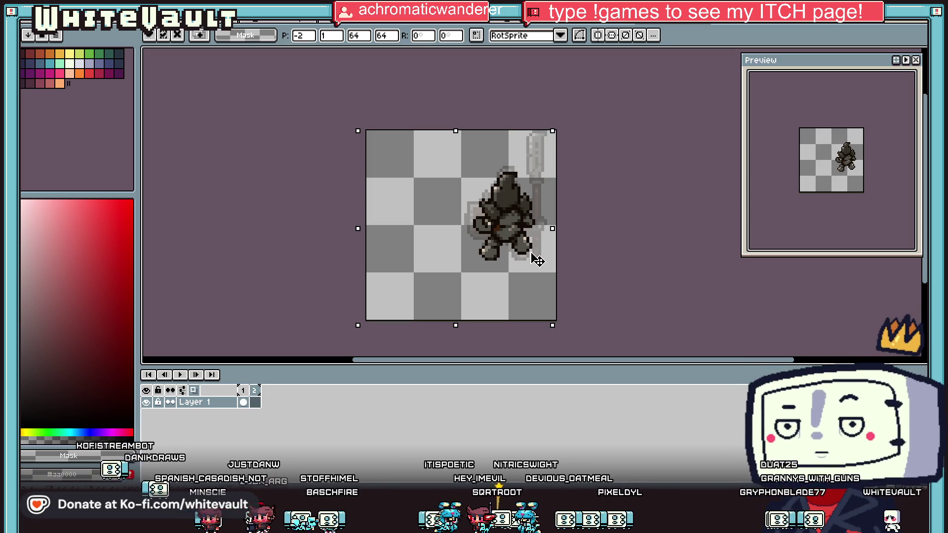
scroll(537, 260, "up", 2)
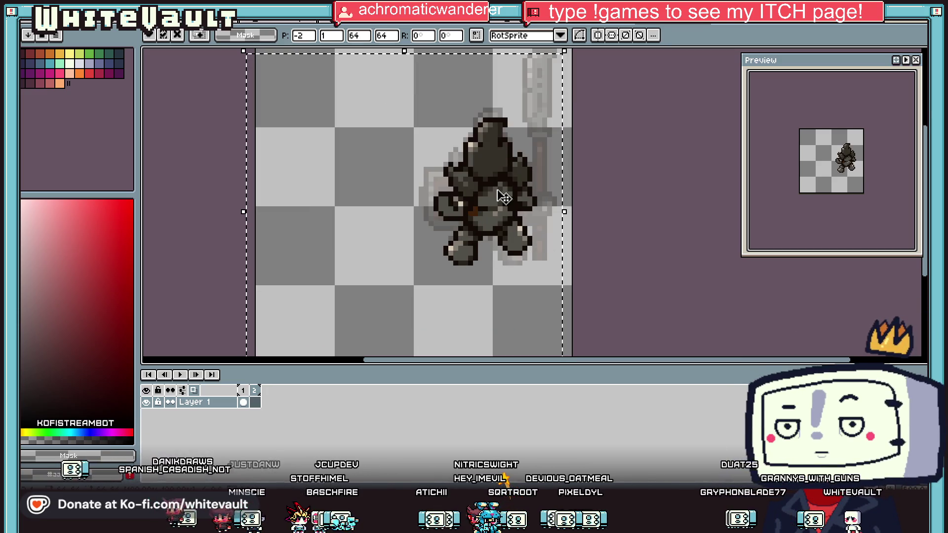
left_click(254, 390)
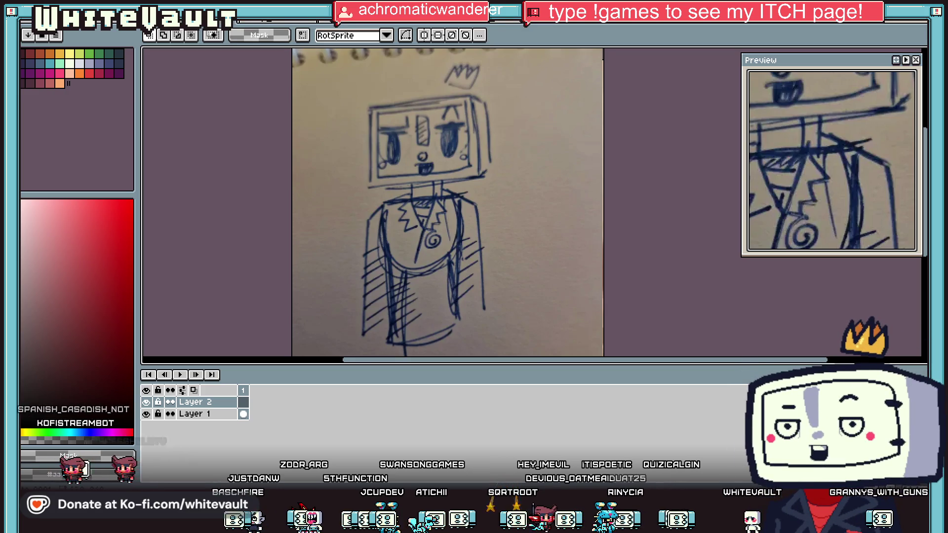
Step: Add Layer 2 above Layer 1 and paste the sword and shield into place
scroll(345, 273, "down", 1)
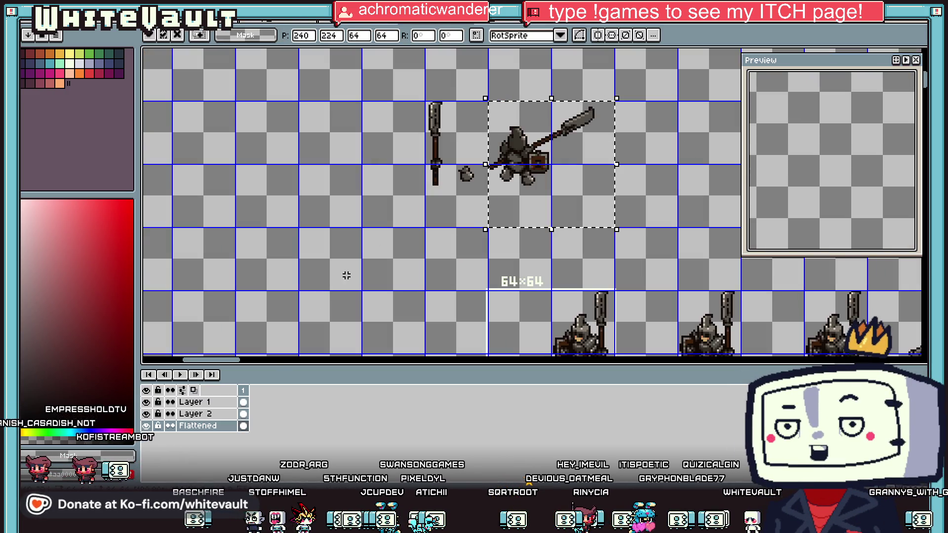
left_click(198, 402)
left_click(573, 190)
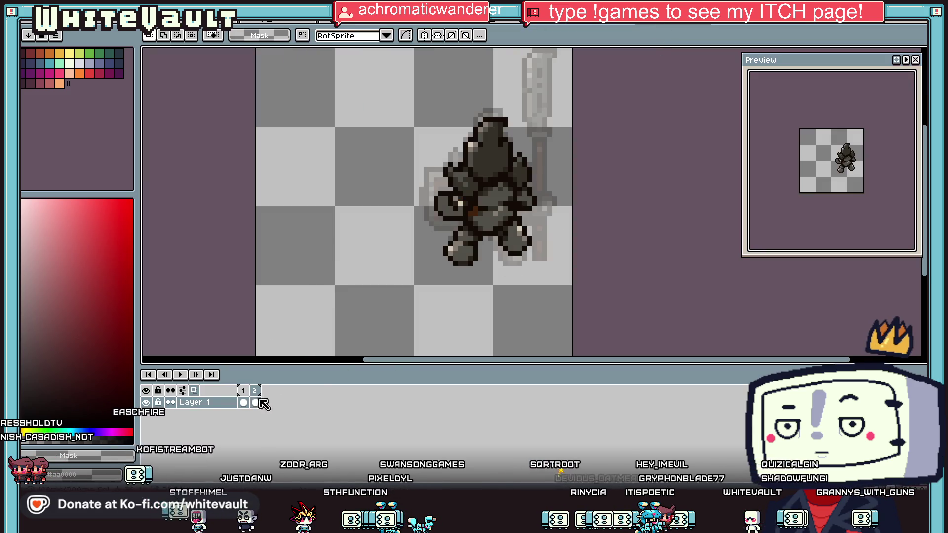
right_click(207, 402)
mouse_move(247, 420)
left_click(339, 421)
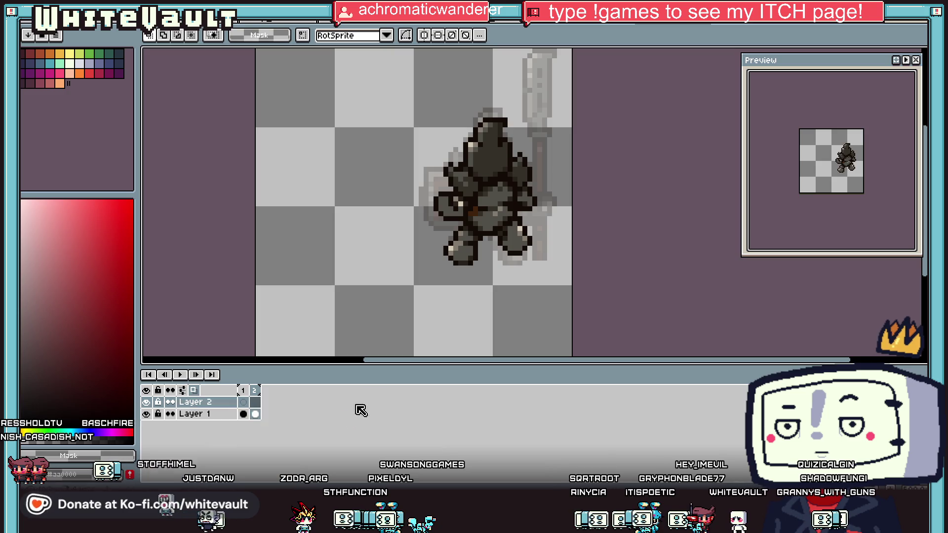
key("ctrl+v")
mouse_move(535, 281)
left_mouse_down()
mouse_move(554, 286)
mouse_move(563, 270)
mouse_move(562, 279)
mouse_move(478, 262)
mouse_move(499, 250)
left_mouse_up()
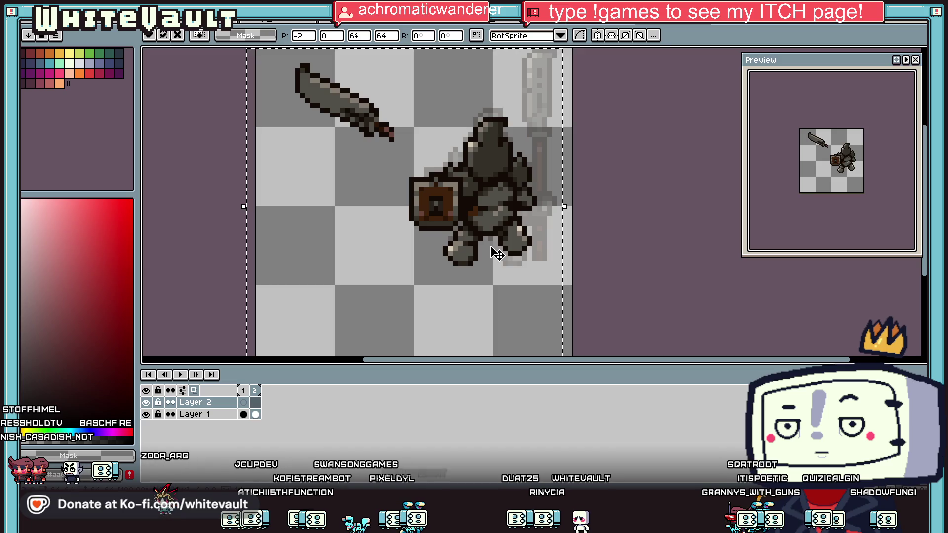
key("Return")
Step: On the sprite sheet, delete the knight body layer and copy the remaining spear and shield
key("ctrl+Tab")
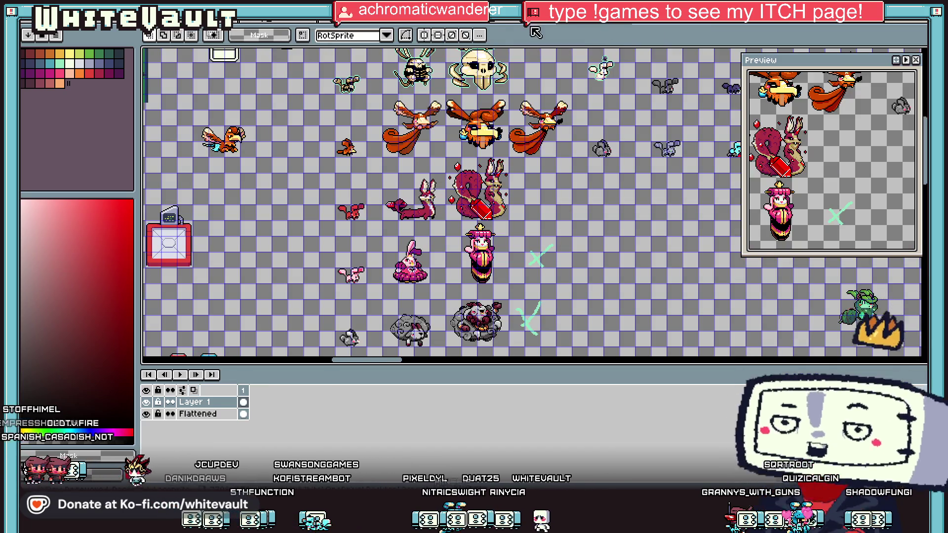
key("ctrl+Tab")
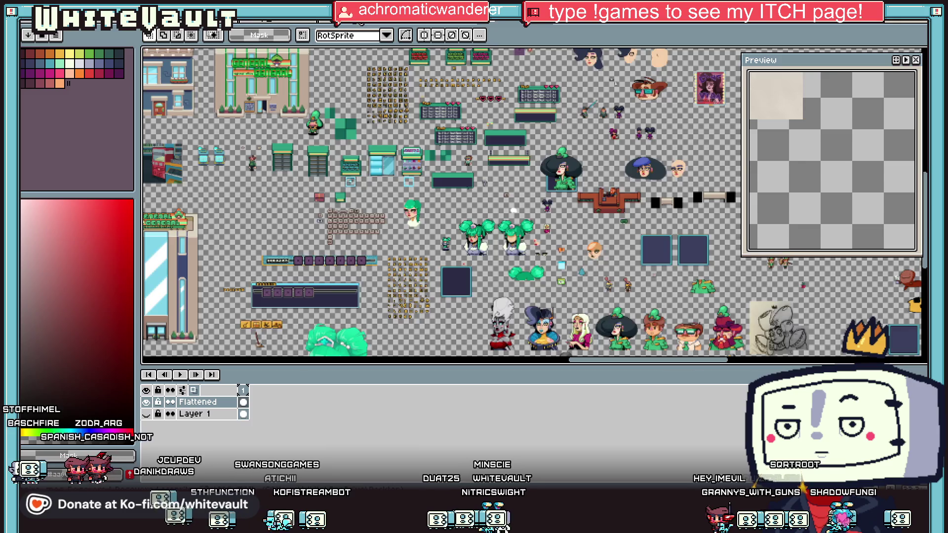
key("ctrl+Tab")
key("ctrl+Tab")
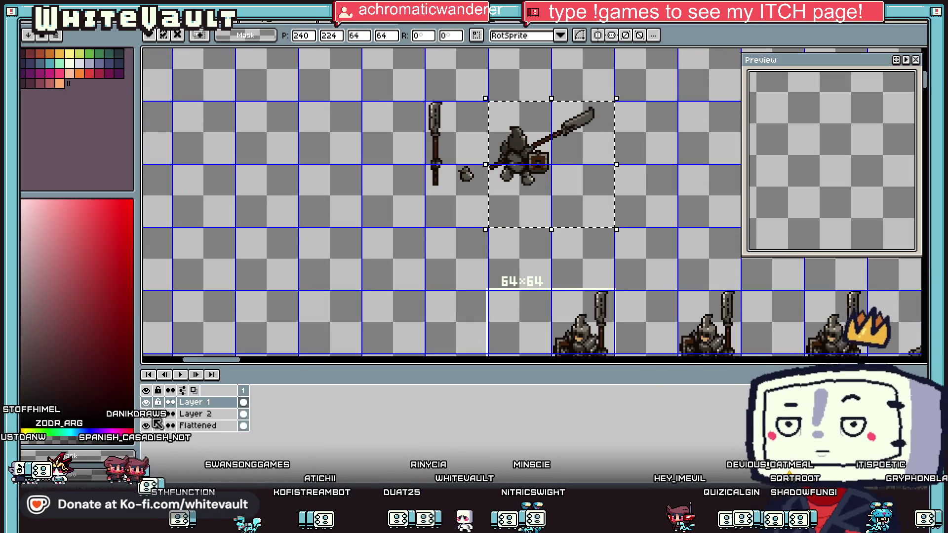
left_click(146, 425)
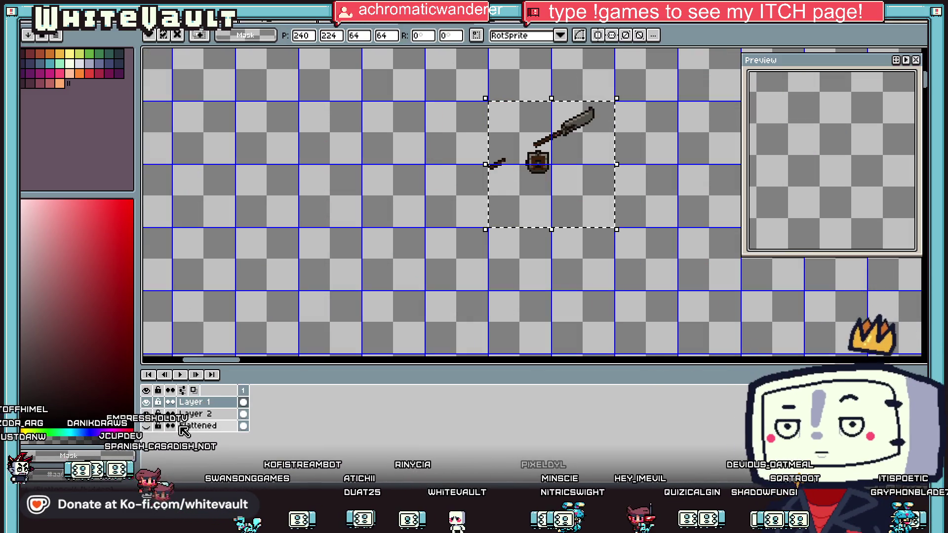
right_click(188, 401)
left_click(213, 434)
left_click(568, 159)
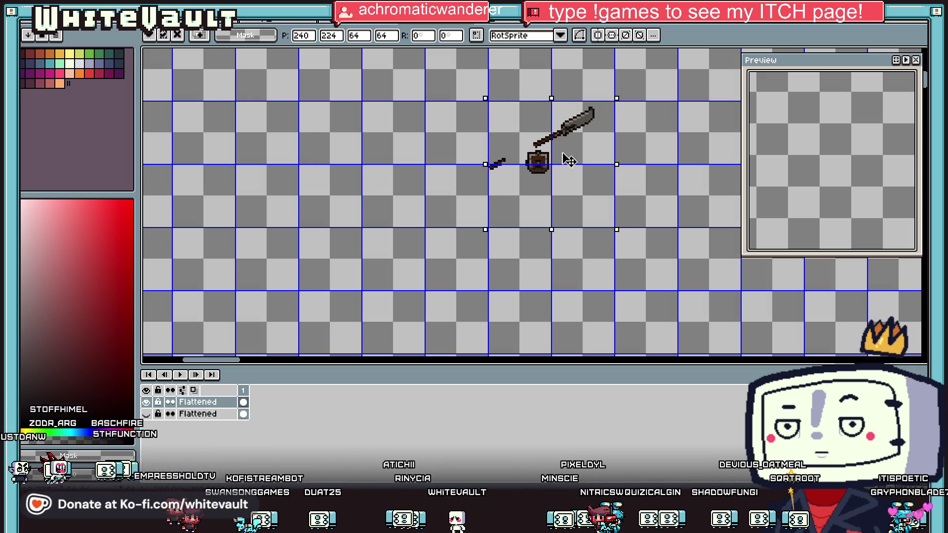
Step: Erase everything on Layer 2 of the knight's second frame
key("ctrl+Tab")
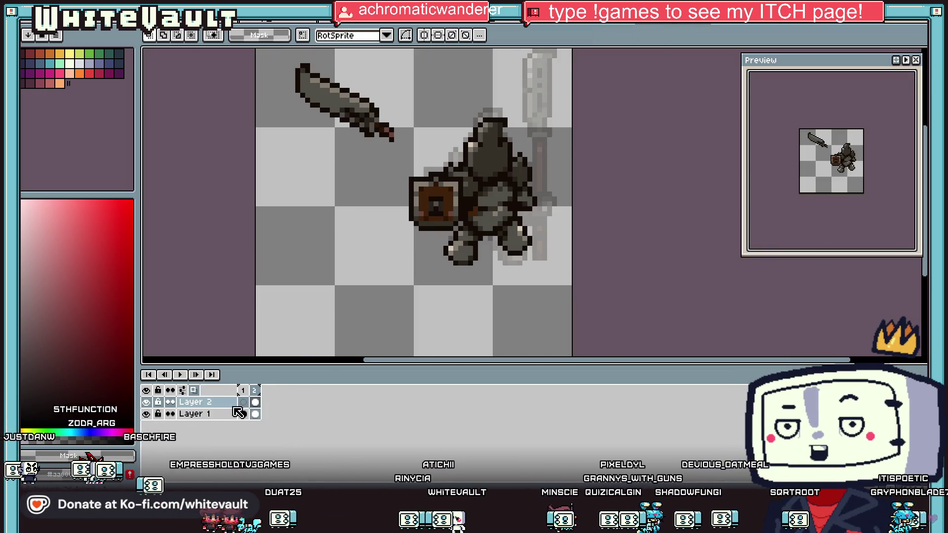
scroll(402, 146, "down", 1)
key("ctrl+a")
key("Delete")
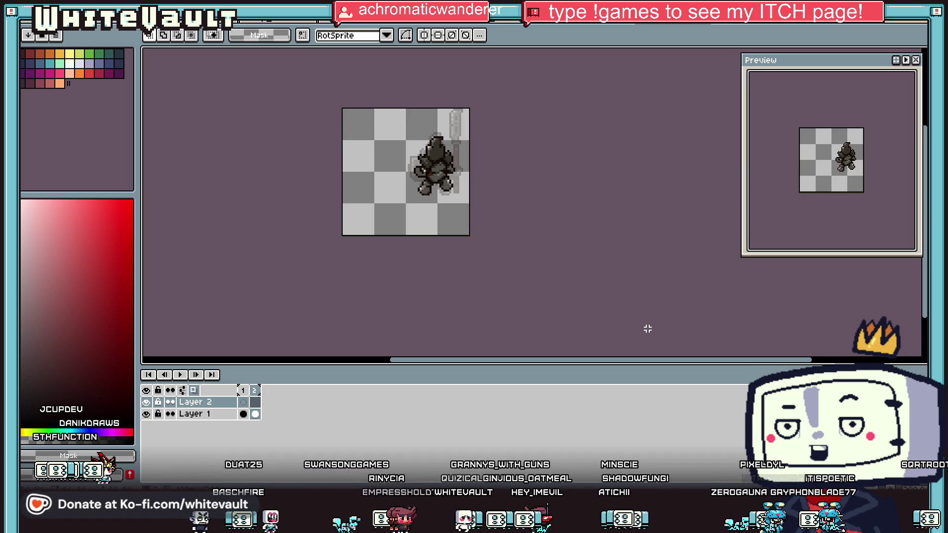
scroll(390, 171, "up", 4)
Step: Paste the spear and shield onto the knight, nudge to P -2,1, and commit
key("ctrl+v")
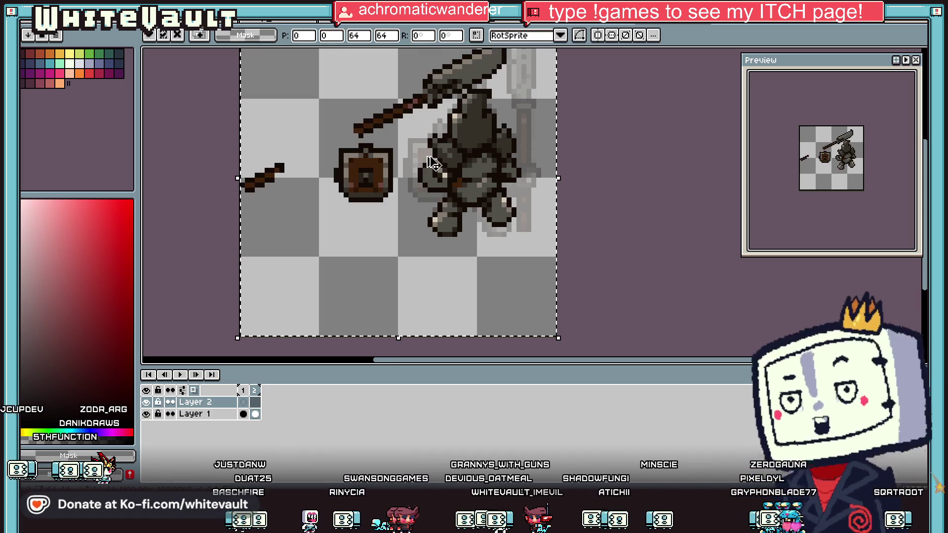
left_click_drag(434, 165, 456, 182)
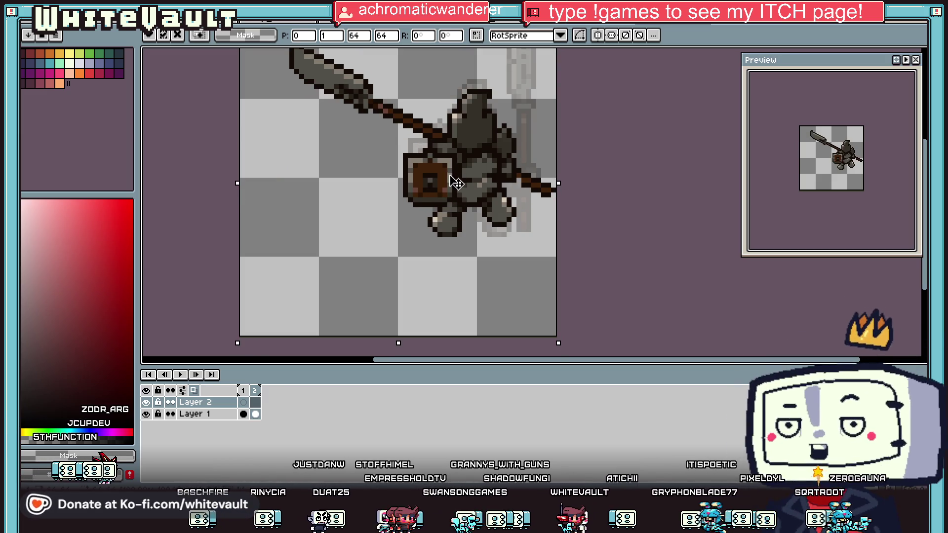
left_click_drag(524, 203, 515, 201)
scroll(513, 197, "down", 2)
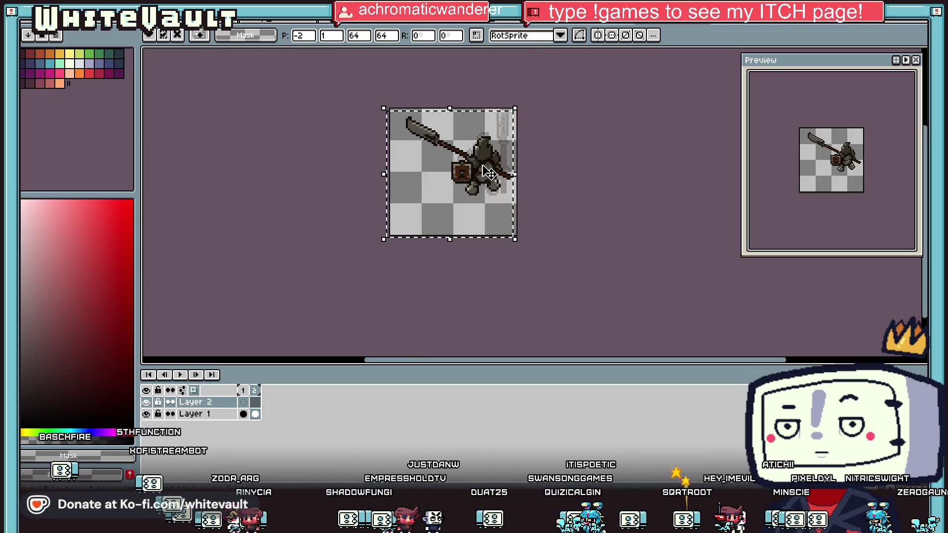
key("Return")
scroll(479, 160, "up", 5)
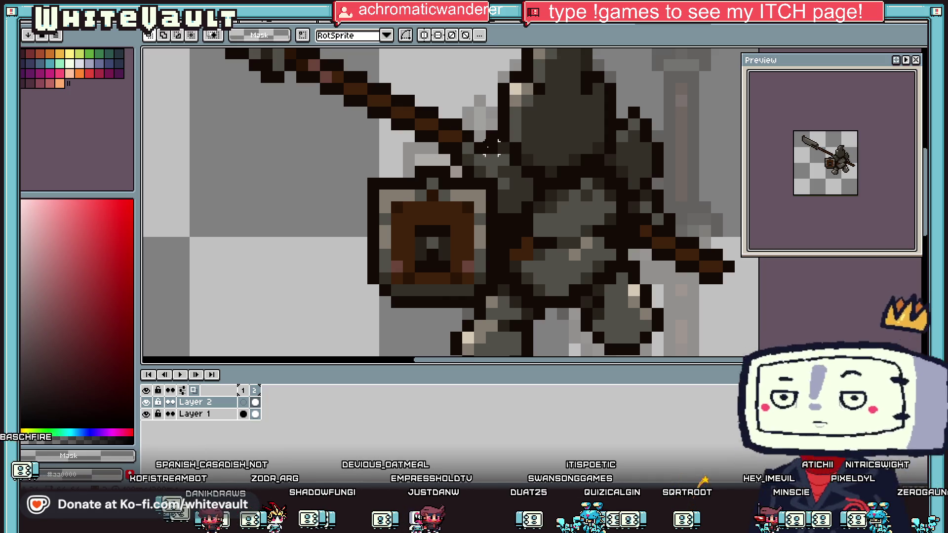
Step: Eyedrop the dark brown #130b07 from the spear shaft, then return to the Pencil
key("i")
left_click(466, 131)
key("b")
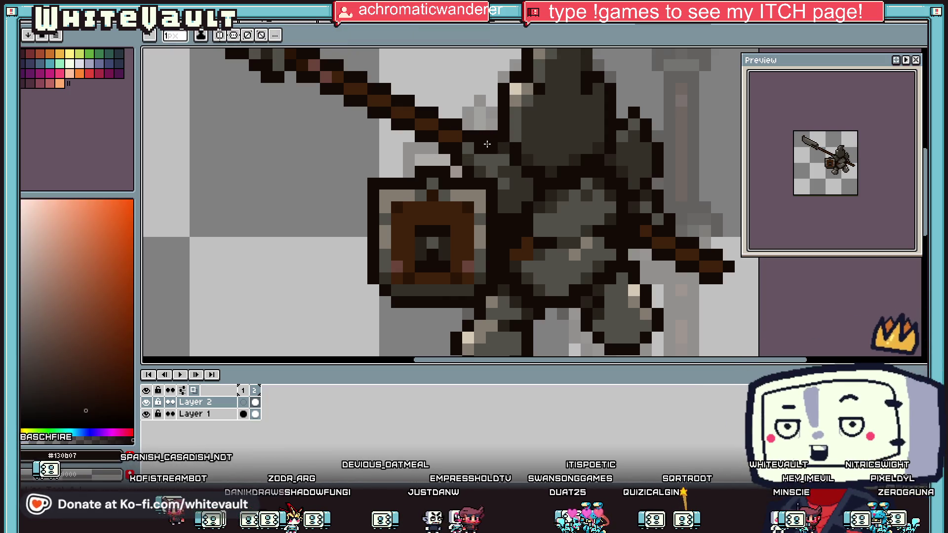
scroll(561, 165, "down", 4)
scroll(562, 165, "up", 2)
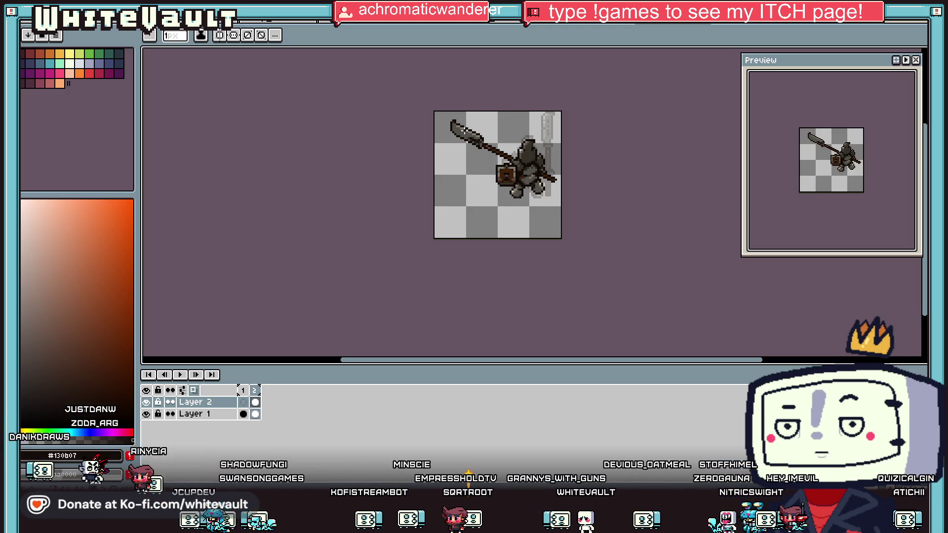
Step: Extend the knight animation to five frames with Alt+N
left_click(255, 415)
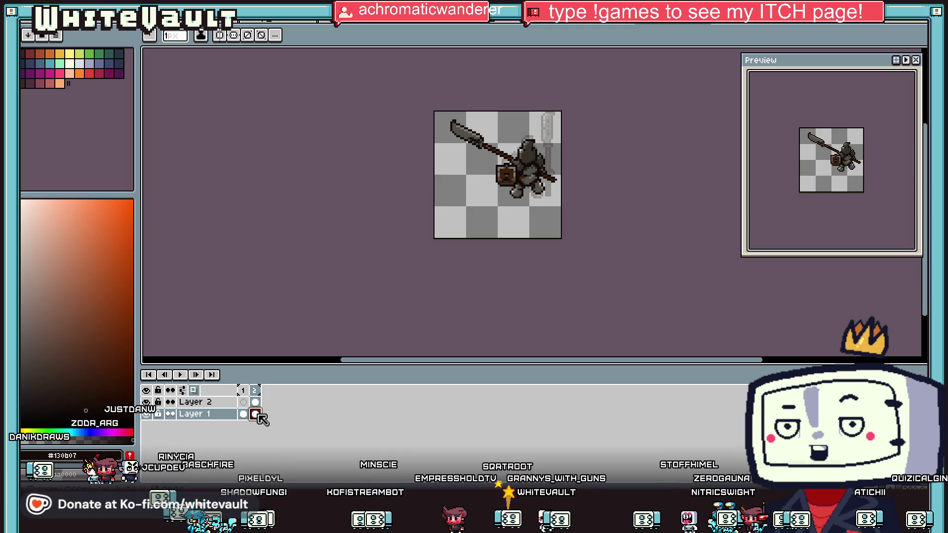
key("alt+n")
key("alt+n")
key("alt+n")
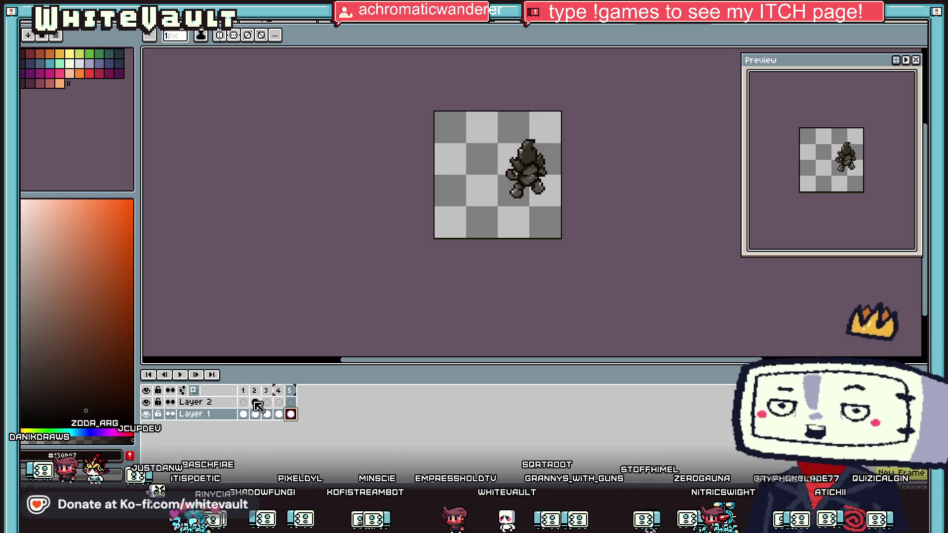
key("Left")
key("Left")
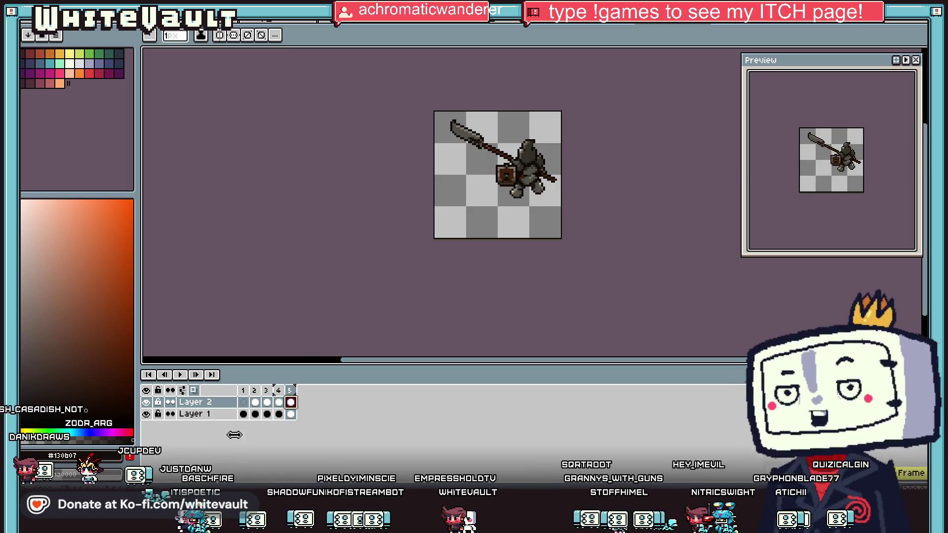
Step: Create a new tag over frames 2–5, then bring up the soldier sprite sheet
left_click(290, 391, "shift")
right_click(290, 391)
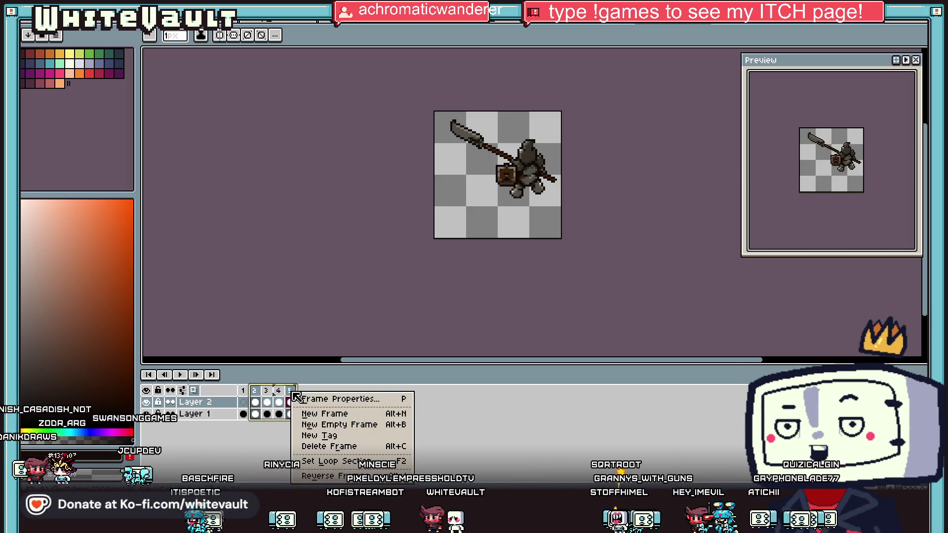
left_click(334, 437)
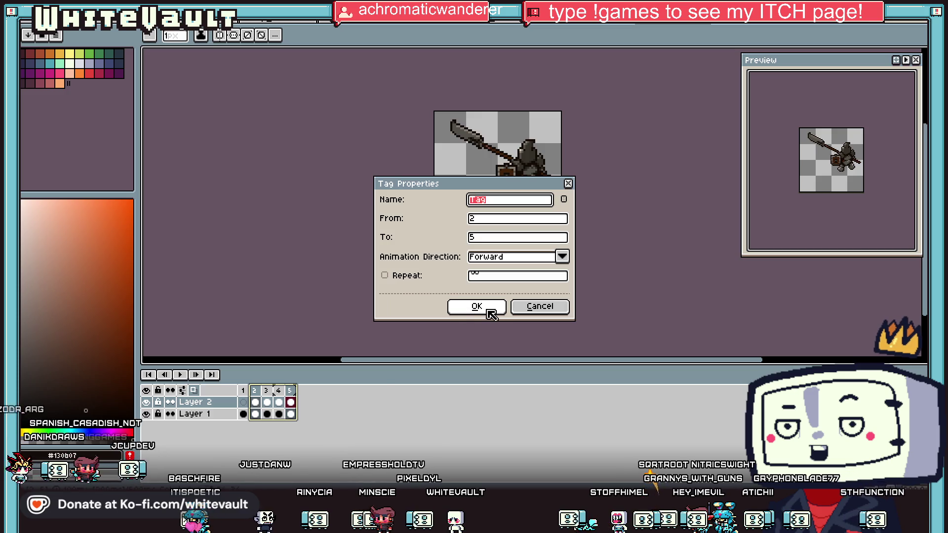
left_click(481, 308)
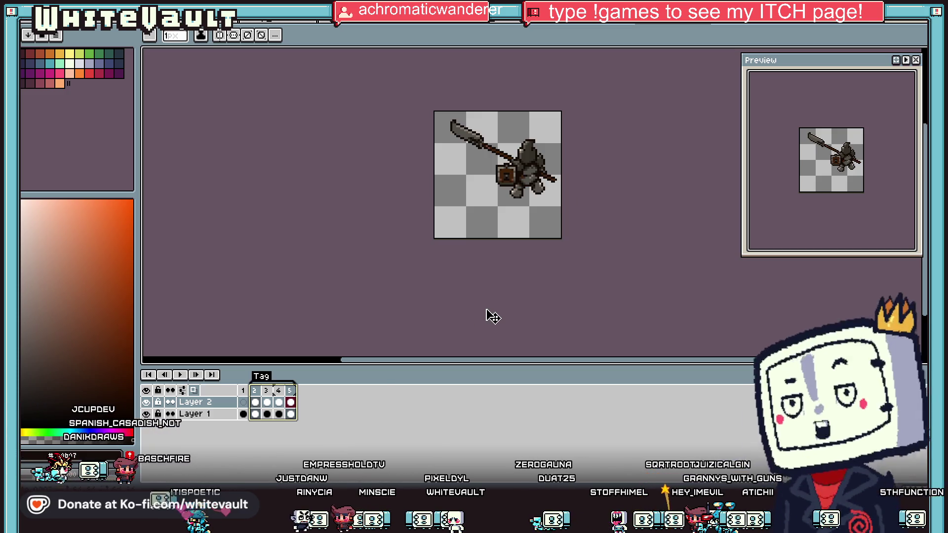
left_click(264, 393)
left_click(429, 27)
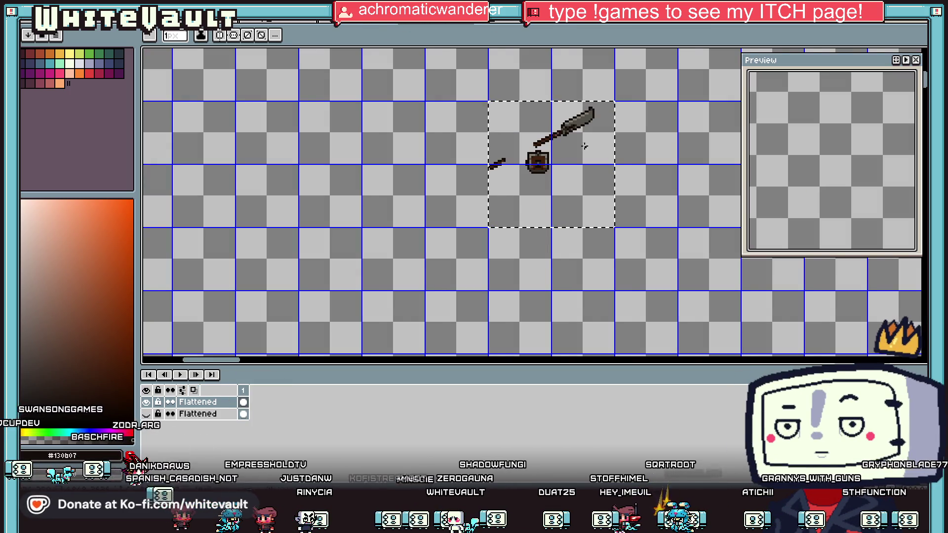
scroll(672, 168, "up", 1)
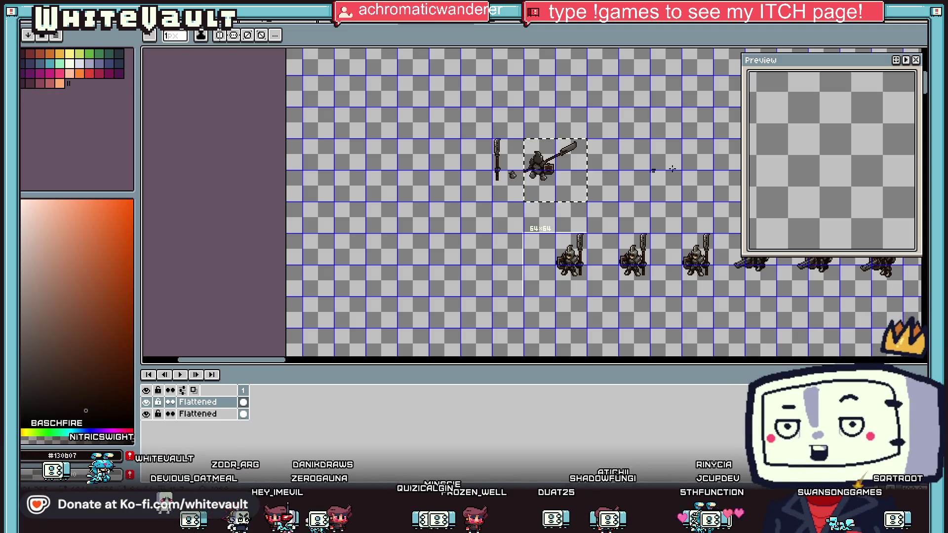
Step: Browse the sheet's rotated soldier frames, then return to frame 3 of the knight animation
scroll(636, 141, "up", 1)
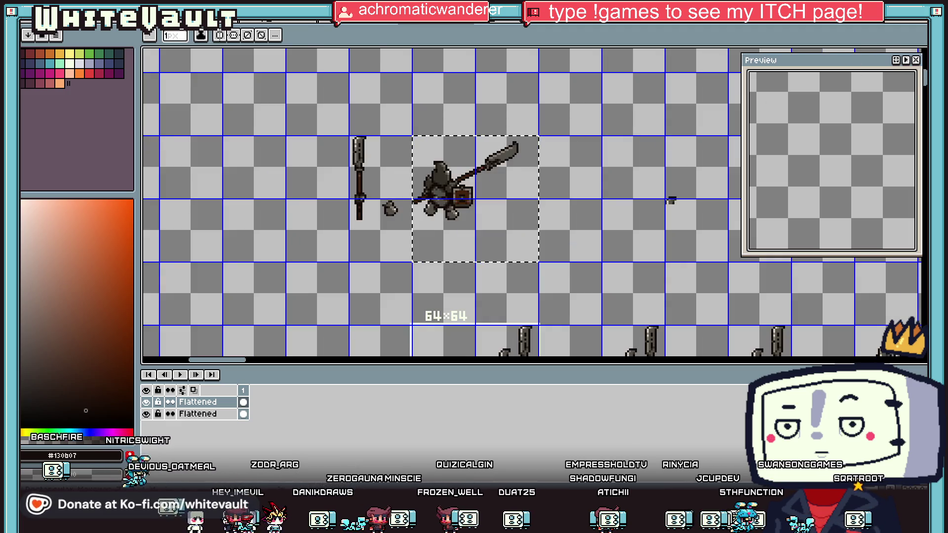
key("w")
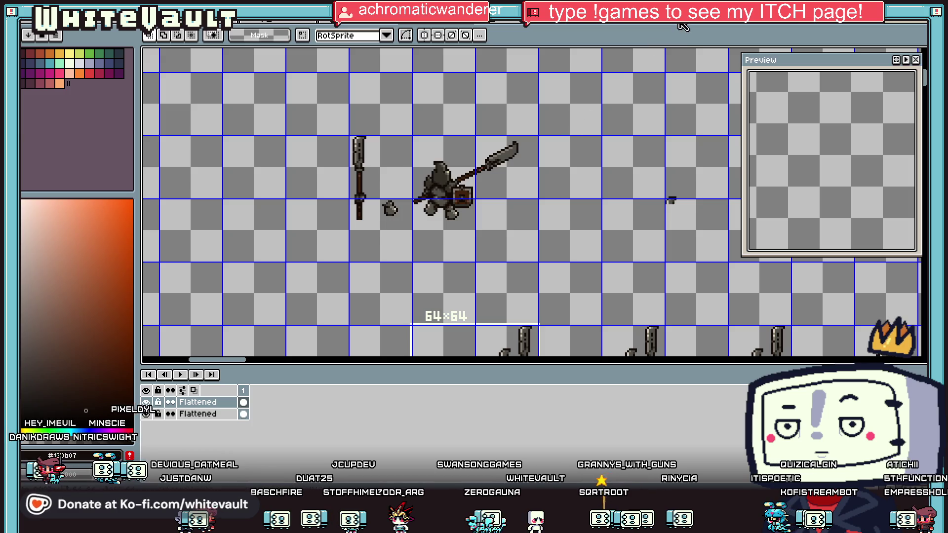
scroll(628, 279, "down", 2)
scroll(629, 279, "up", 3)
scroll(650, 276, "down", 2)
scroll(650, 276, "up", 2)
left_click_drag(260, 364, 273, 365)
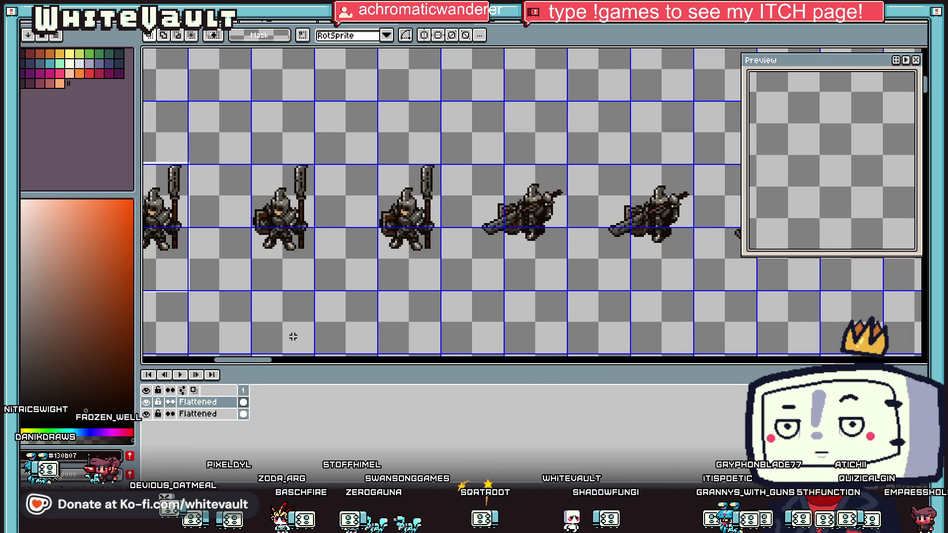
scroll(489, 217, "down", 1)
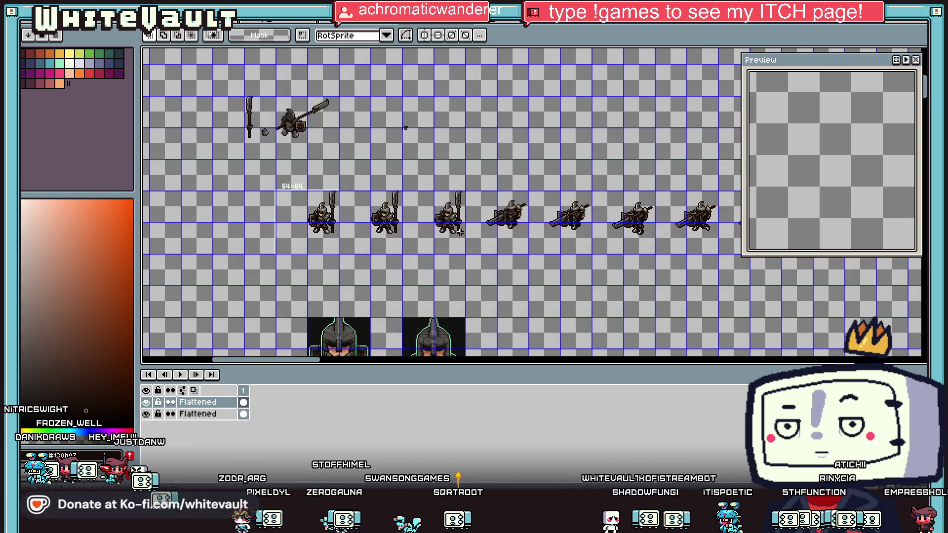
key("ctrl+Tab")
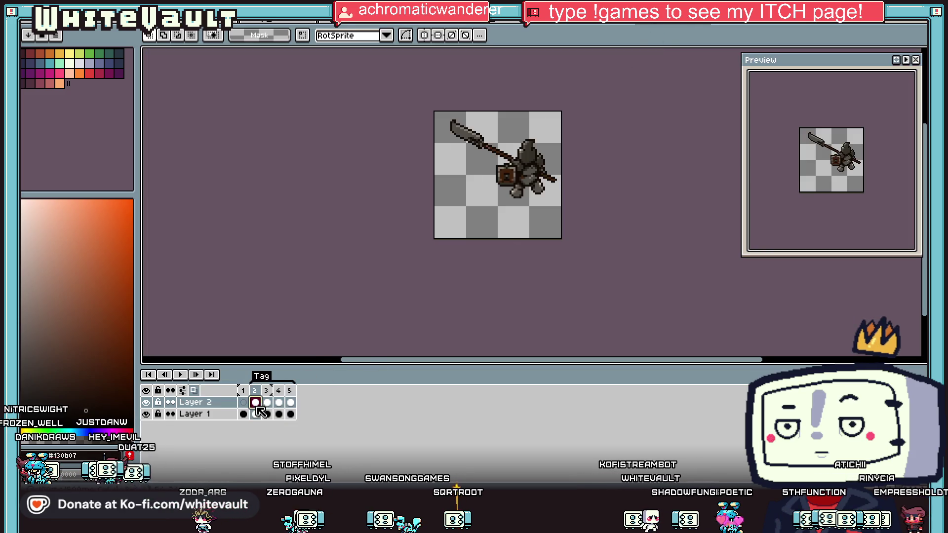
left_click(267, 405)
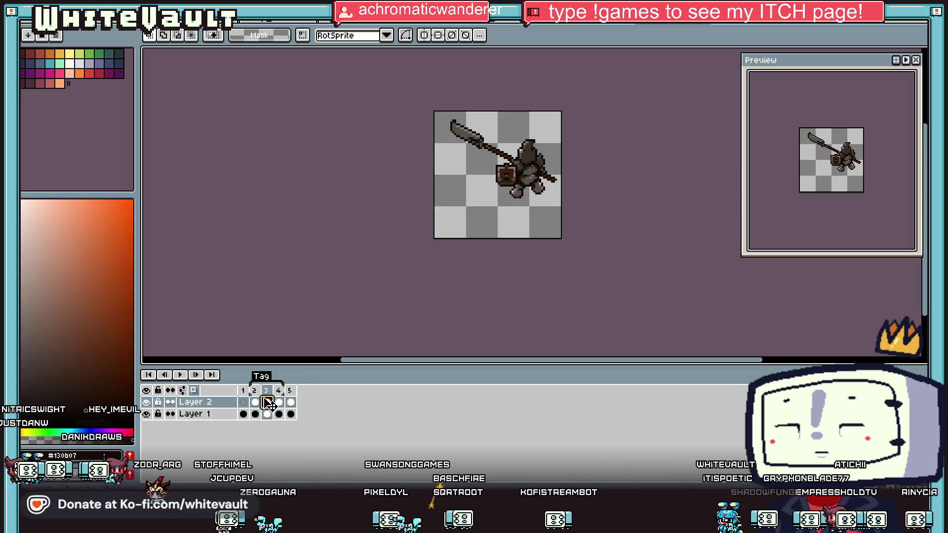
Step: Rename the frames 2–4 tag to 'wait'
double_click(263, 378)
type("W")
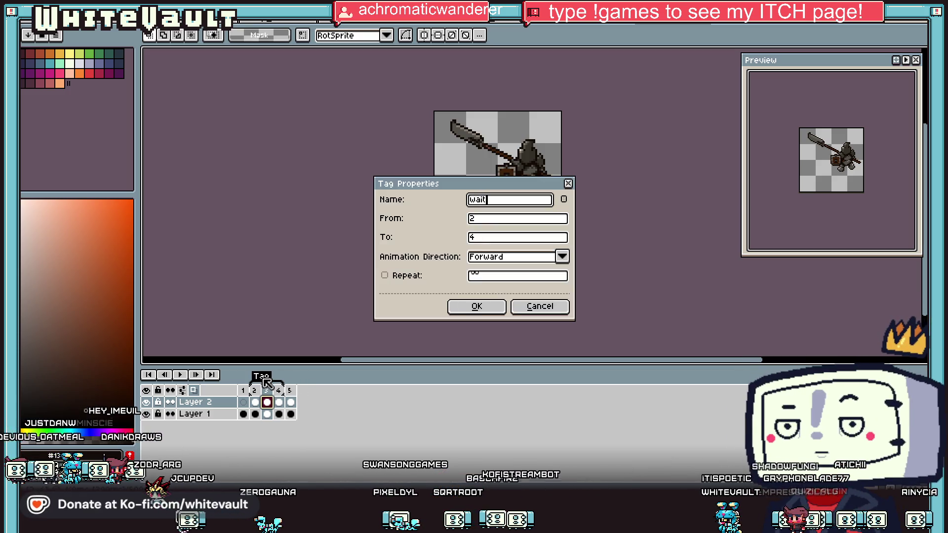
key("Return")
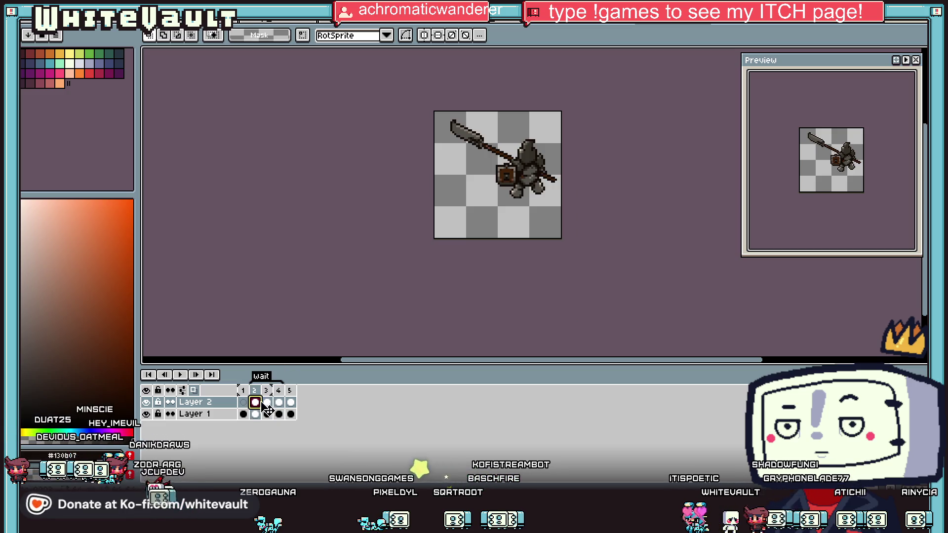
Step: Zoom in, then select the shield and nudge it upward
key("plus")
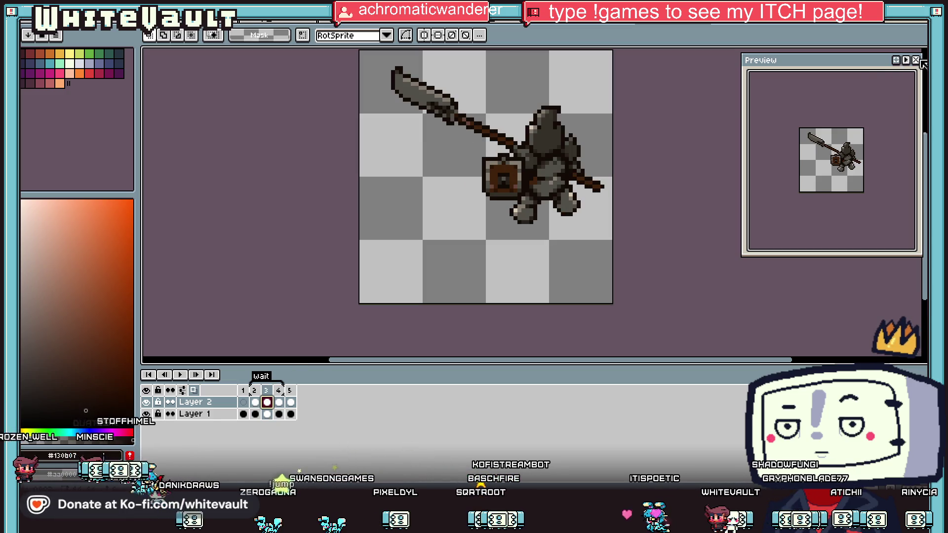
key("shift+q")
mouse_move(452, 142)
left_mouse_down()
mouse_move(516, 219)
mouse_move(525, 211)
left_mouse_up()
key("ctrl+d")
left_click_drag(464, 151, 540, 218)
key("ctrl+d")
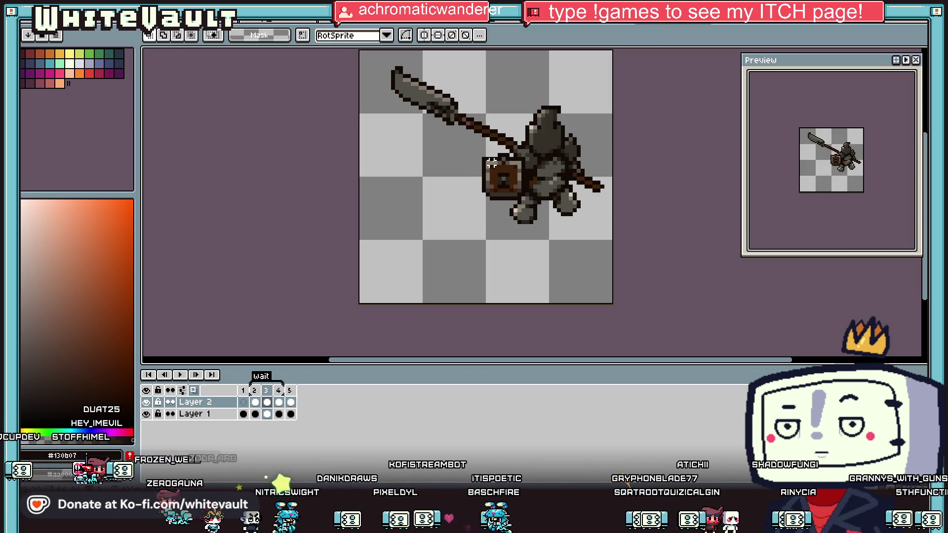
left_click_drag(476, 151, 528, 214)
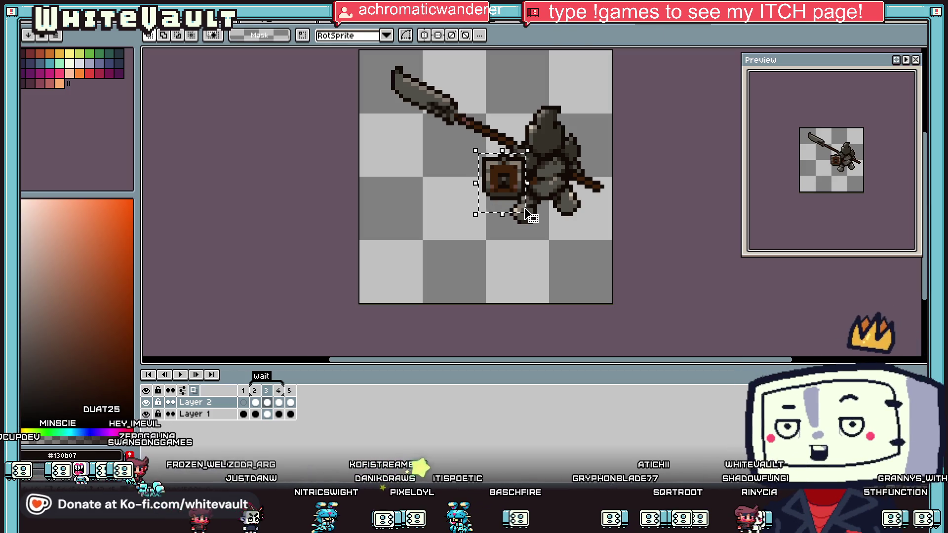
key("ctrl+d")
Step: Check the shield across frames 3–5, then switch to the soldier sprite sheet
left_click(279, 402)
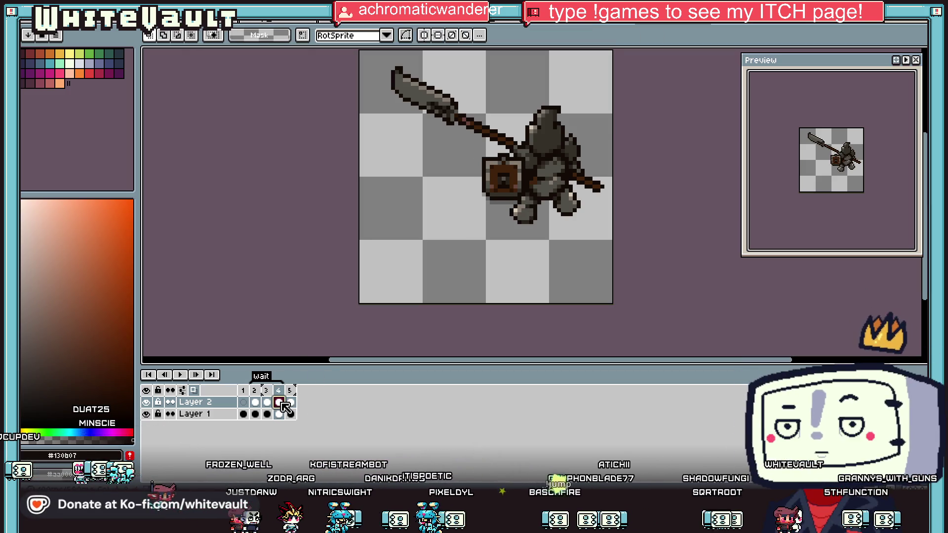
scroll(859, 153, "up", 1)
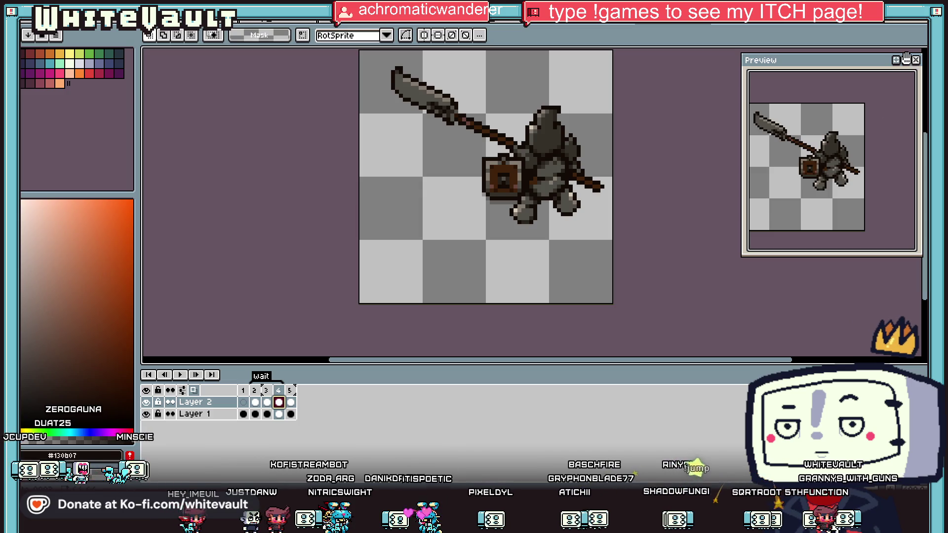
scroll(513, 187, "down", 3)
key("Left")
key("ctrl+shift+d")
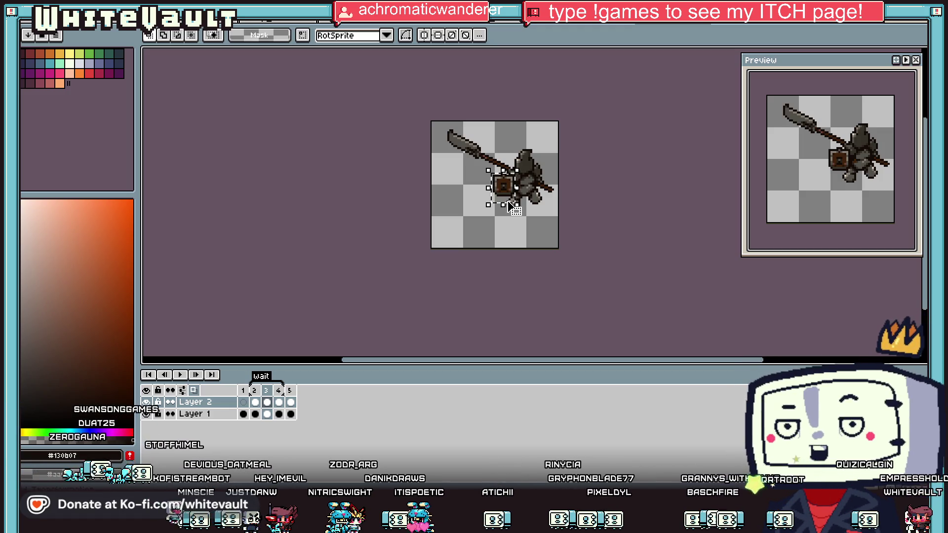
key("ctrl+d")
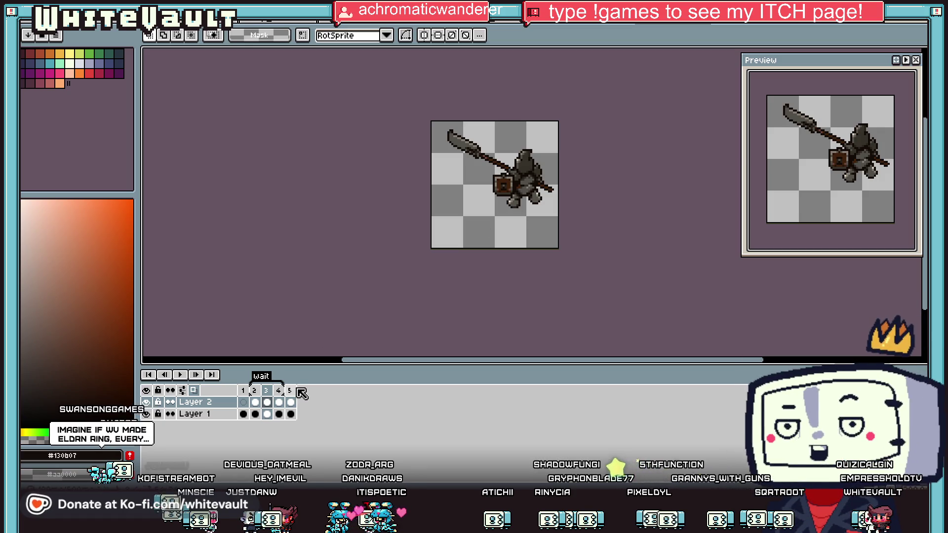
left_click(291, 402)
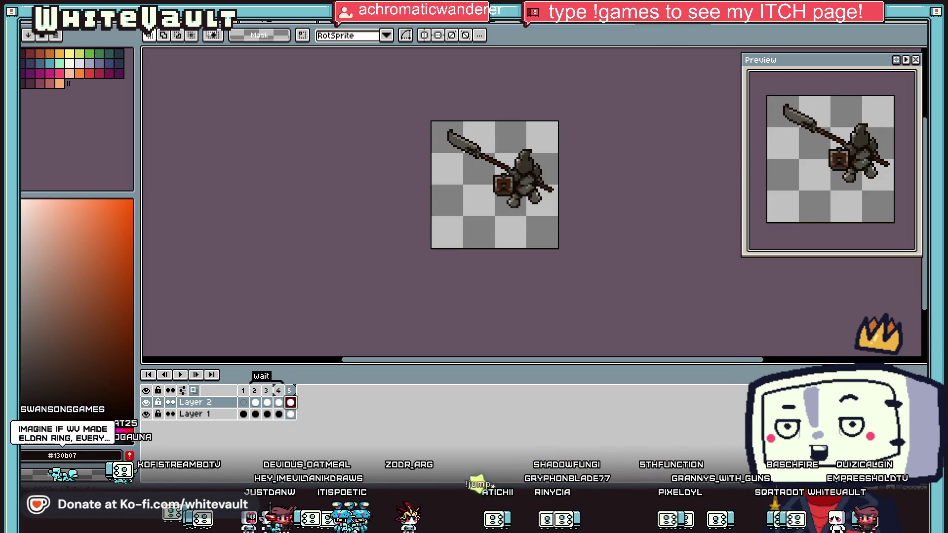
key("ctrl+Tab")
key("ctrl+Tab")
key("ctrl+Tab")
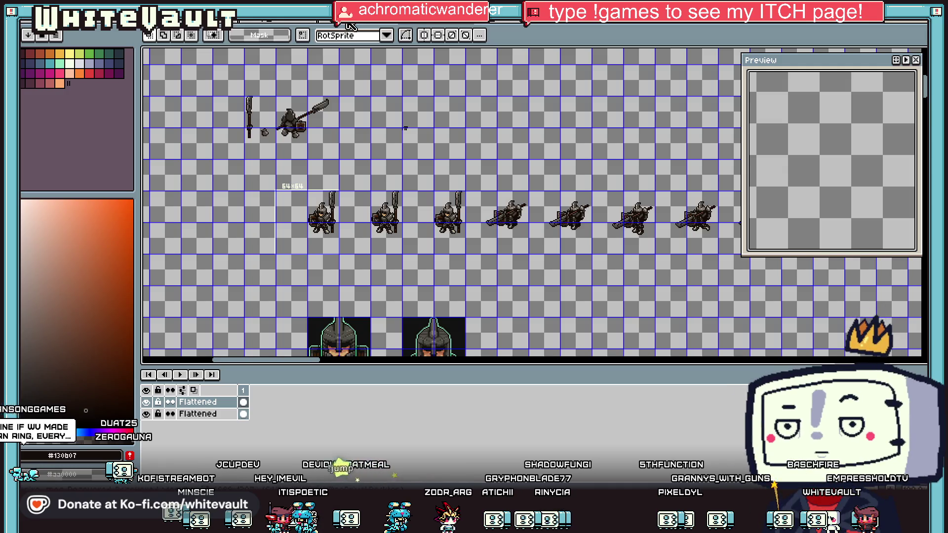
Step: Browse the soldier sheet's later frames, then return to the rotated knight animation
scroll(558, 213, "up", 2)
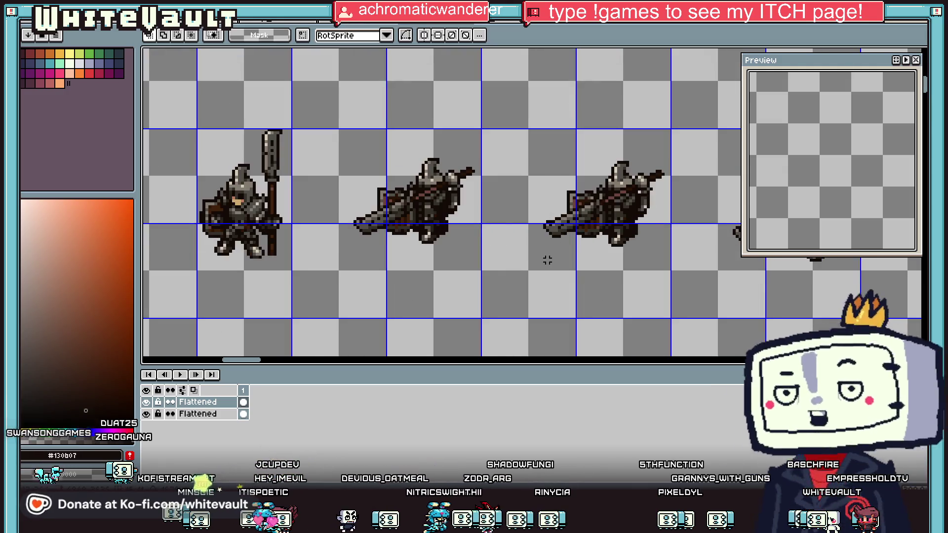
scroll(553, 242, "down", 1)
left_click_drag(243, 364, 348, 369)
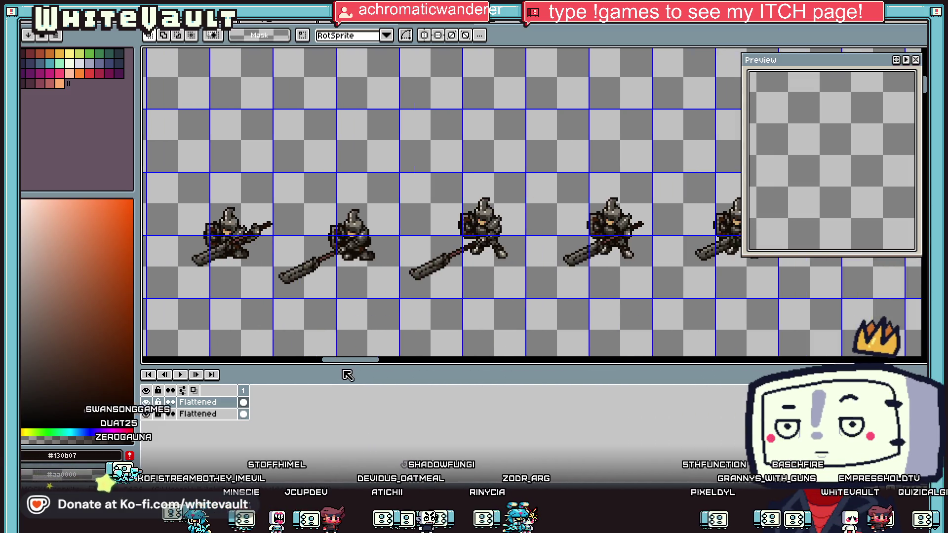
scroll(560, 322, "down", 2)
scroll(559, 321, "up", 1)
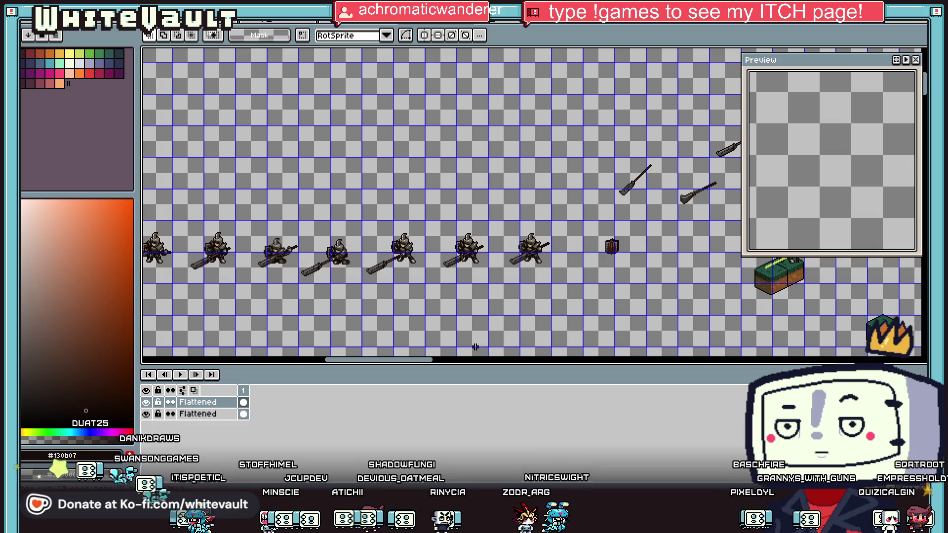
left_click_drag(402, 364, 312, 362)
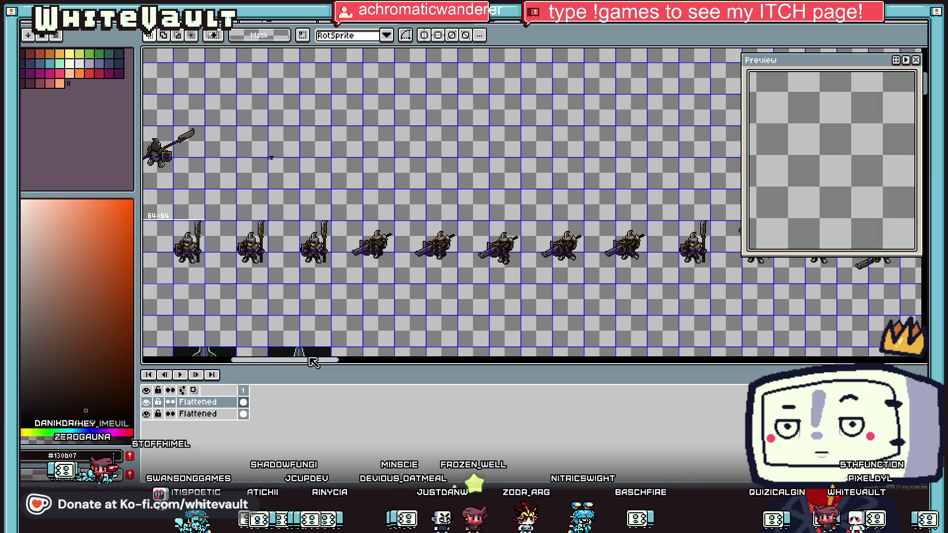
key("ctrl+Tab")
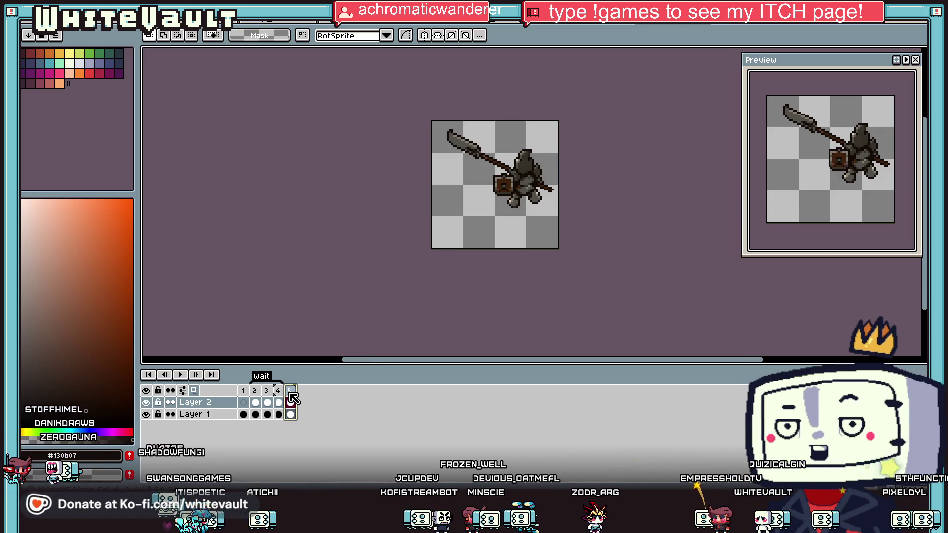
Step: Add frames 6–9 to the rotated knight animation, then open the File menu
key("alt+n")
key("alt+n")
key("alt+n")
key("alt+f")
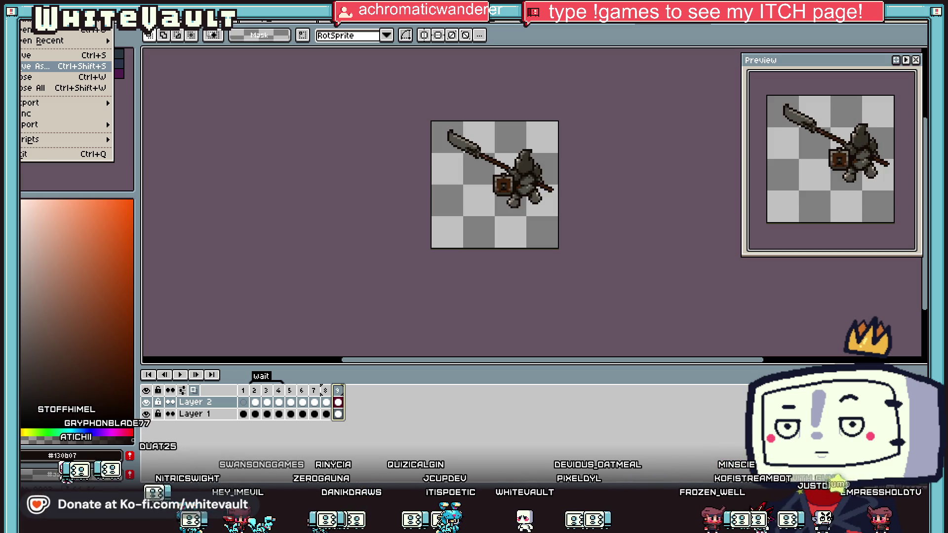
Step: Cycle through the open documents to the colourful sprite sheet with buildings and green-uniformed characters
left_click(410, 248)
left_click(342, 26)
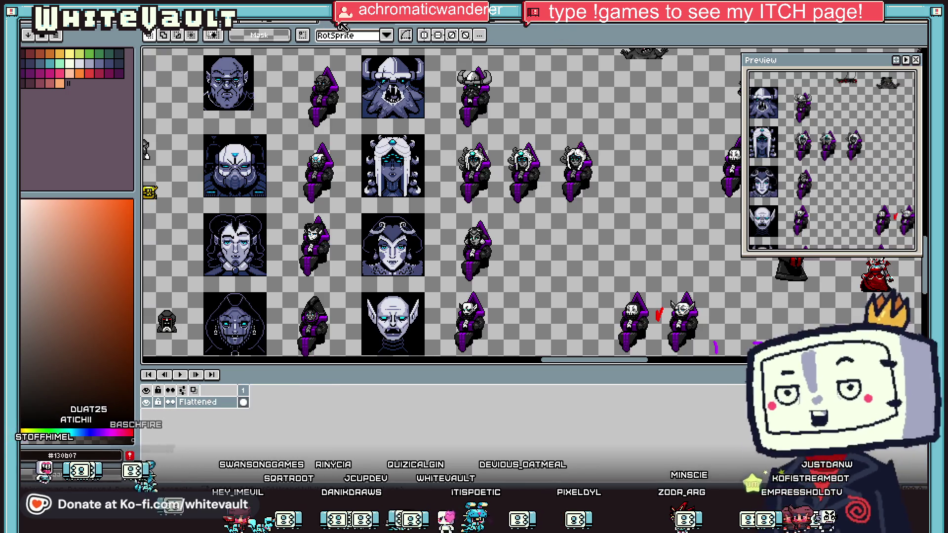
left_click(293, 23)
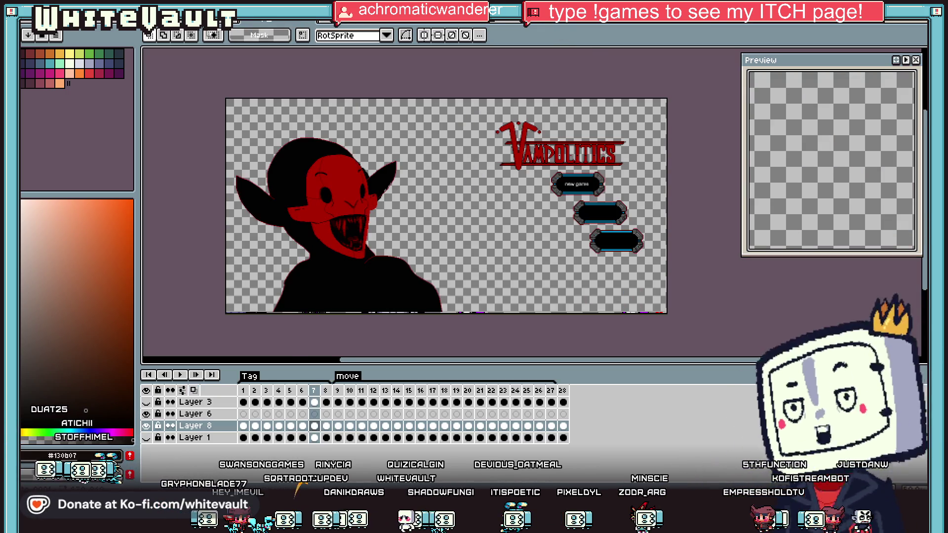
left_click(261, 24)
left_click(276, 23)
left_click(306, 24)
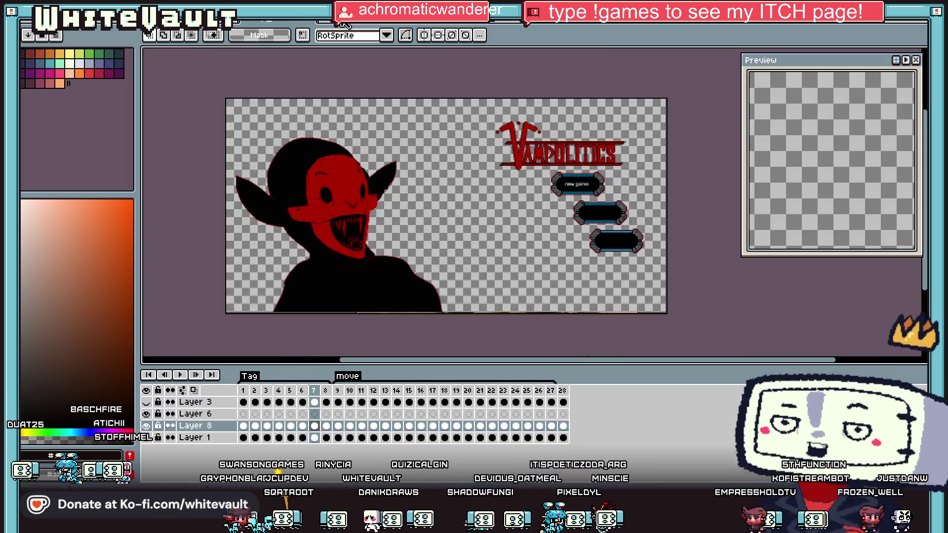
left_click(423, 25)
scroll(569, 172, "down", 3)
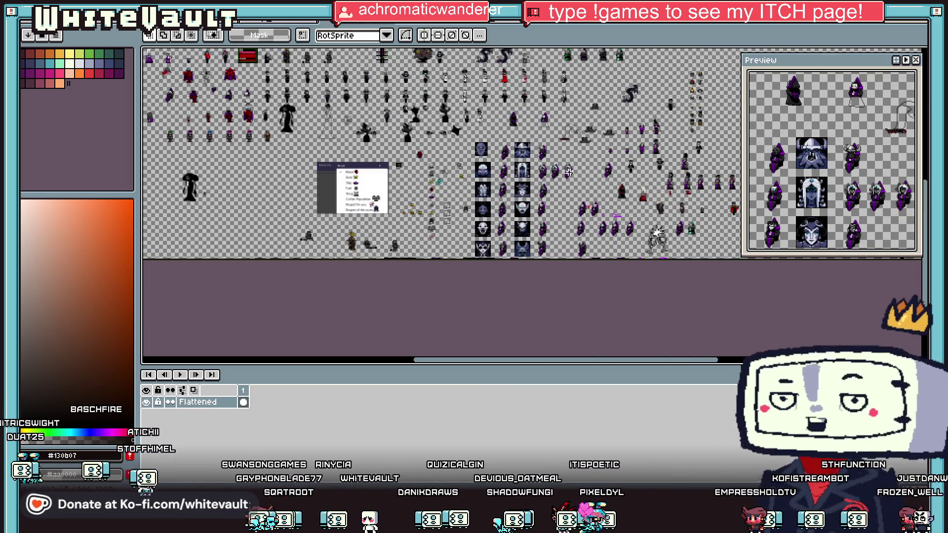
key("ctrl+Tab")
key("ctrl+Tab")
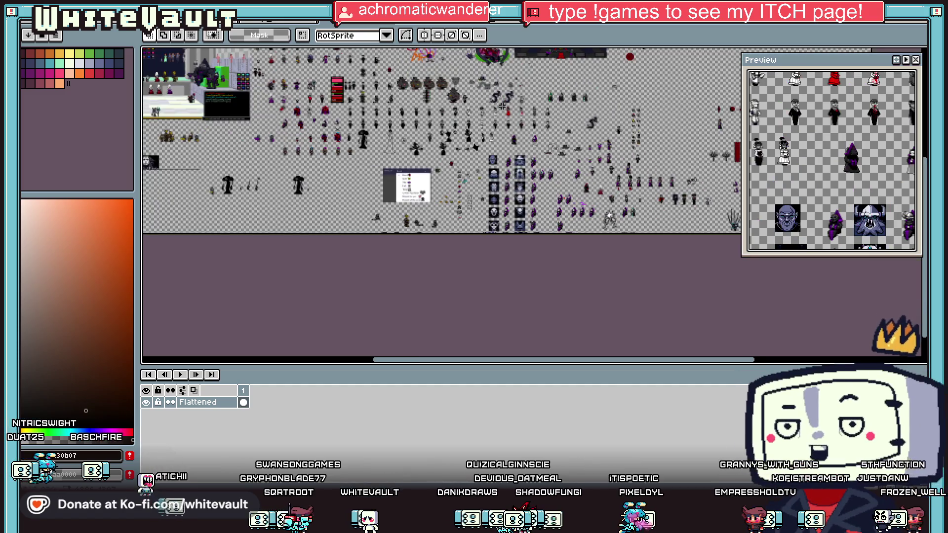
key("ctrl+Tab")
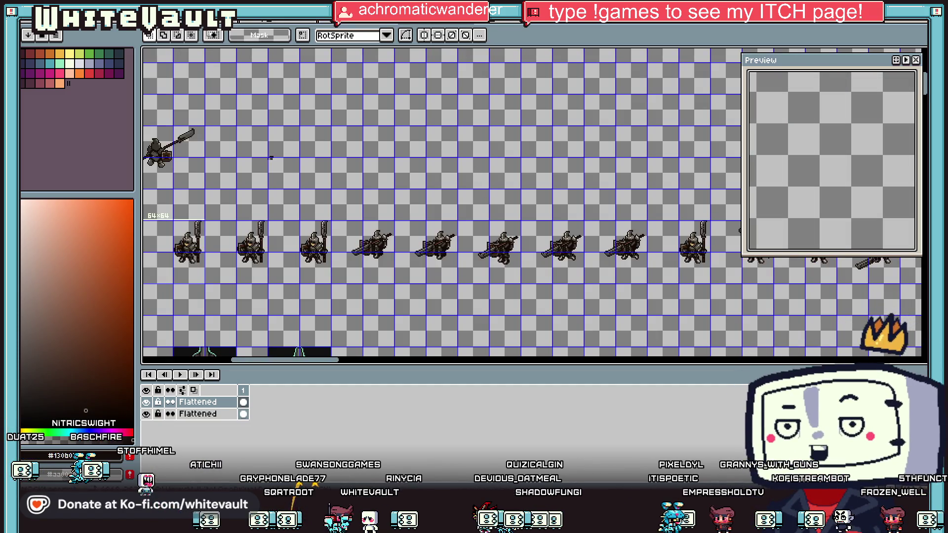
left_click(344, 27)
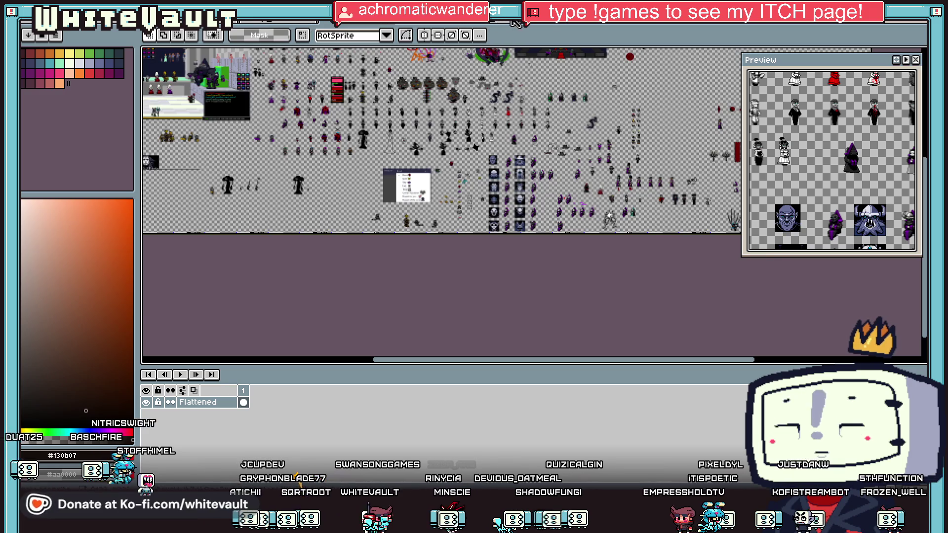
left_click(513, 23)
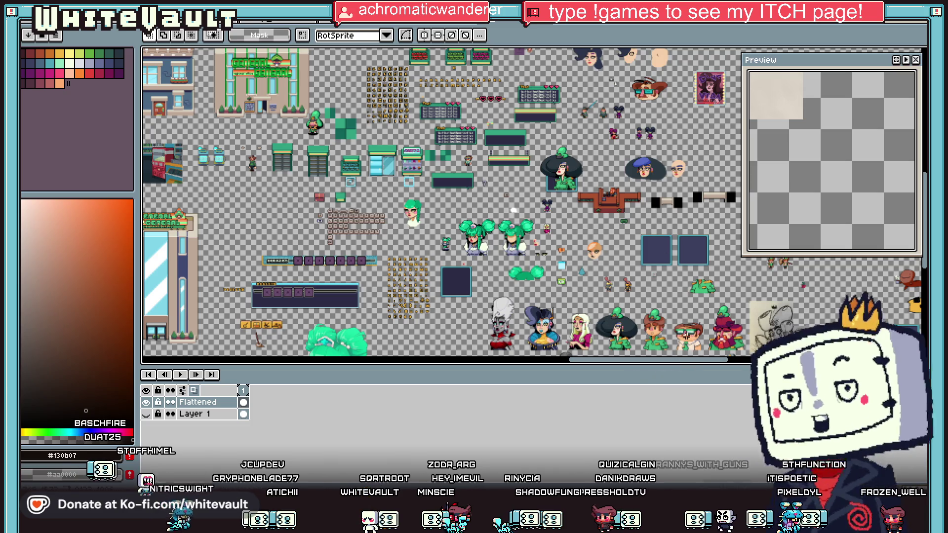
Step: Marquee-select a character sprite on the colourful sprite sheet
scroll(714, 314, "up", 2)
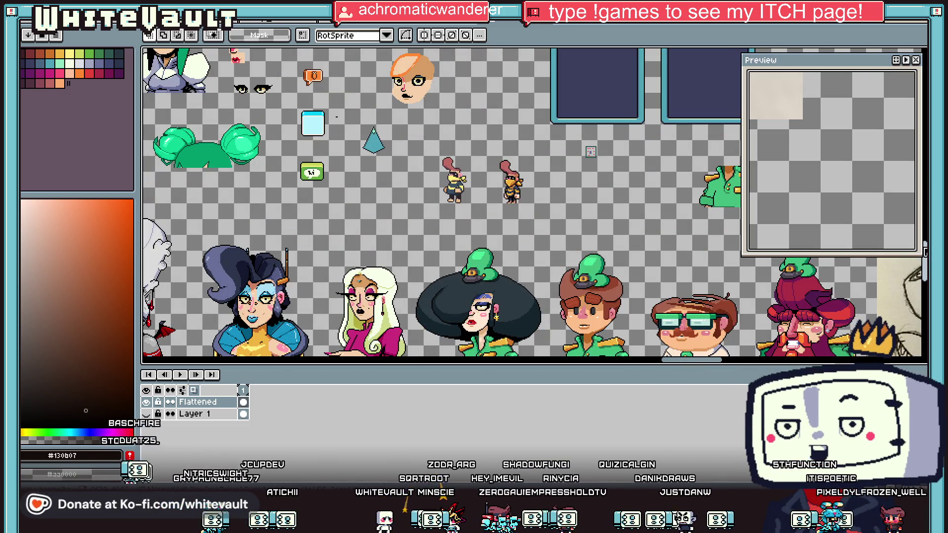
scroll(591, 152, "down", 3)
scroll(500, 135, "up", 2)
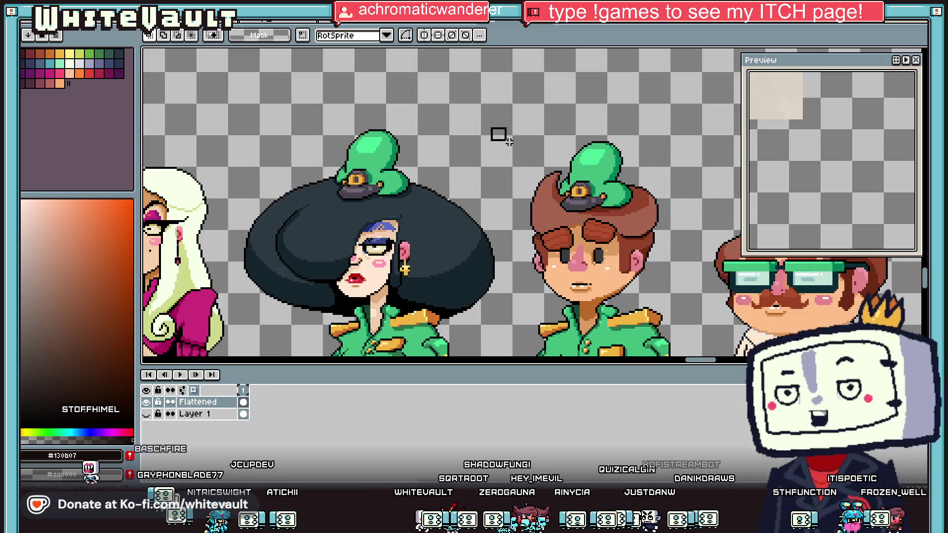
scroll(500, 134, "down", 3)
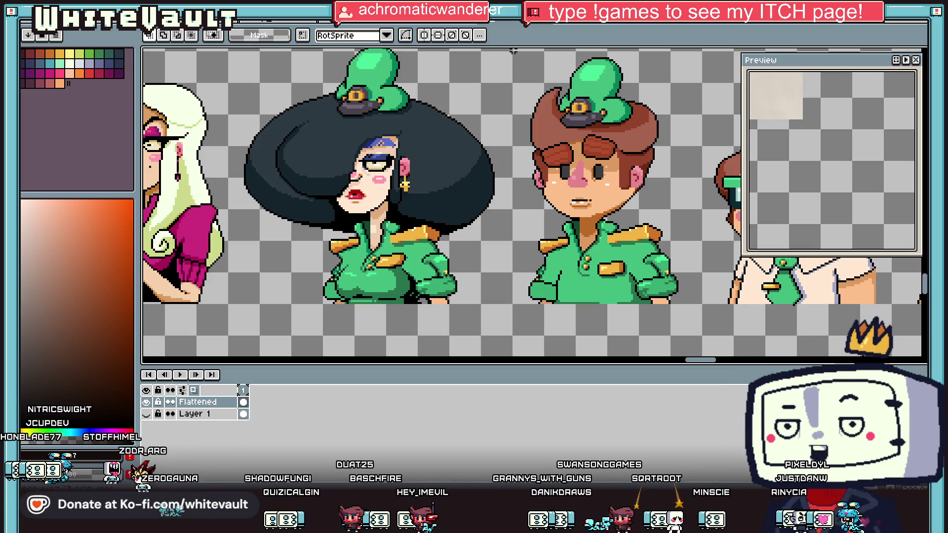
scroll(580, 96, "down", 5)
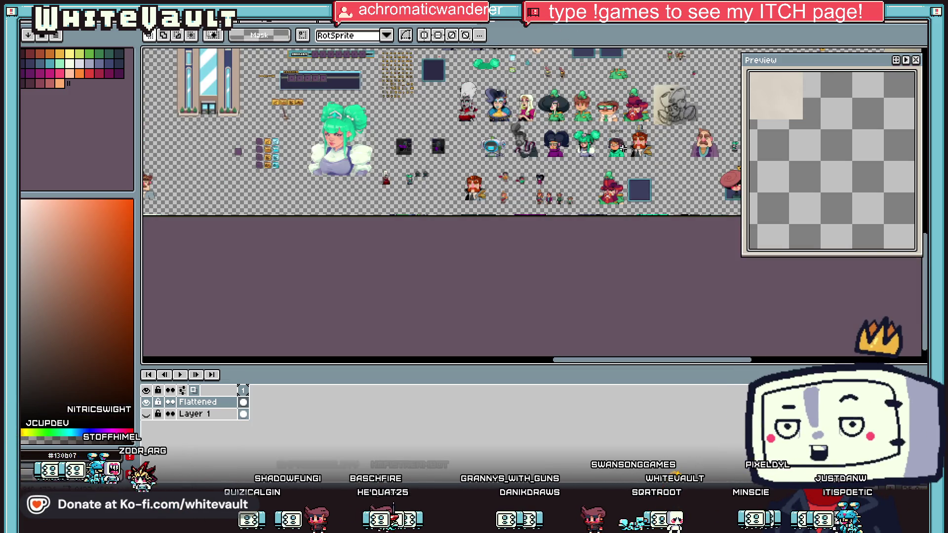
left_click_drag(636, 359, 723, 359)
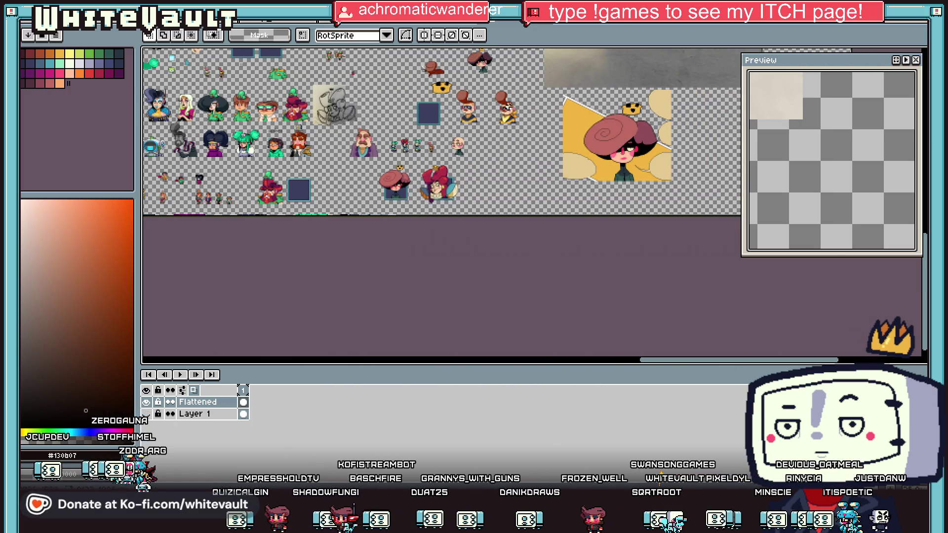
scroll(495, 112, "up", 5)
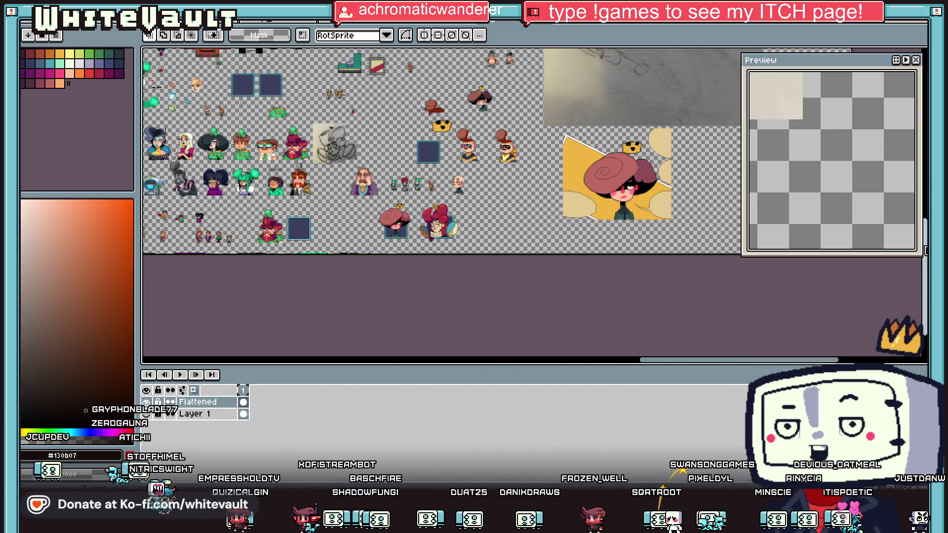
scroll(523, 51, "up", 1)
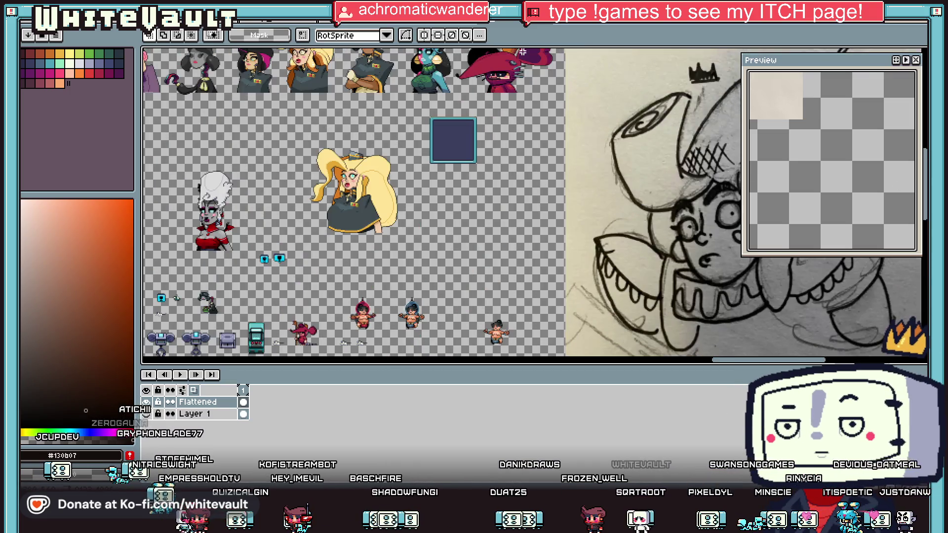
scroll(599, 121, "up", 2)
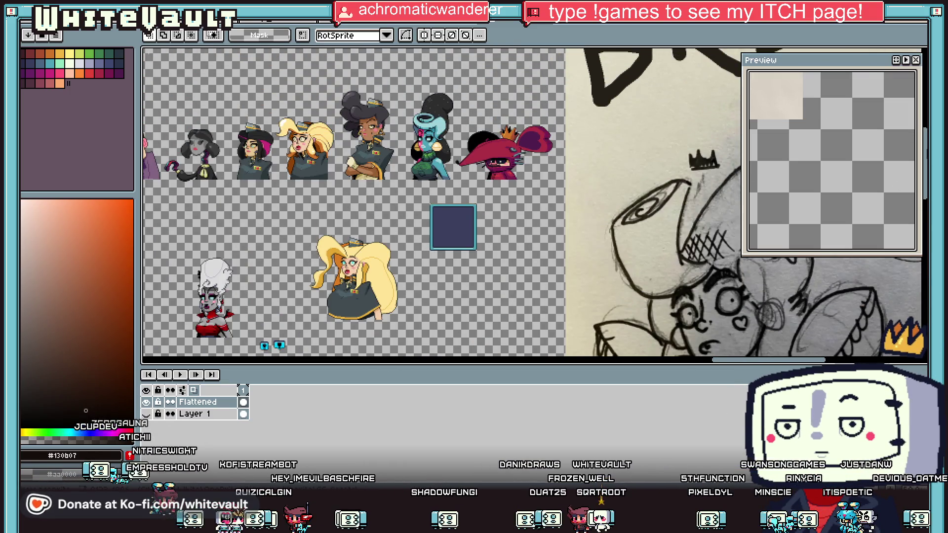
scroll(599, 121, "up", 1)
left_click_drag(600, 148, 421, 246)
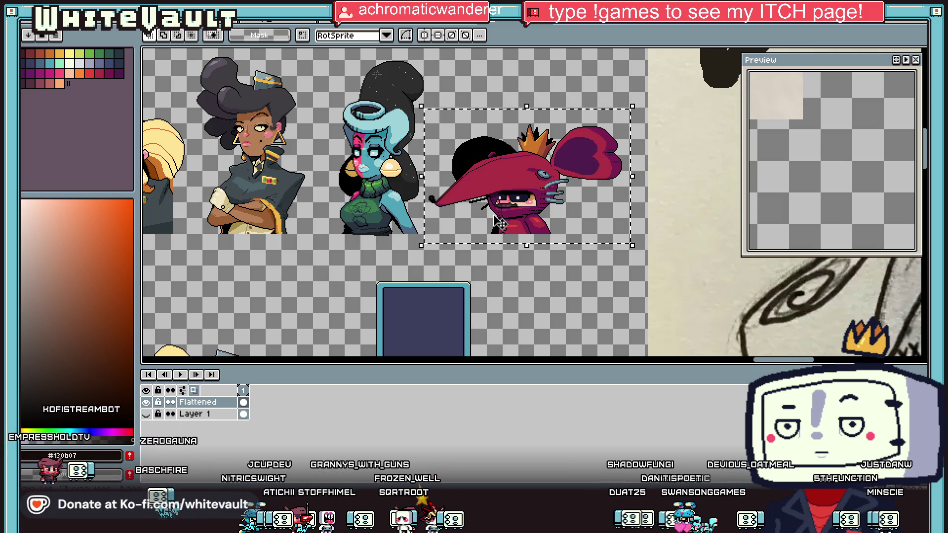
Step: On the empty canvas, open Grid Settings showing the 16×16 grid and edit its width
key("ctrl+Tab")
key("alt+v")
key("g")
key("Return")
left_click(459, 250)
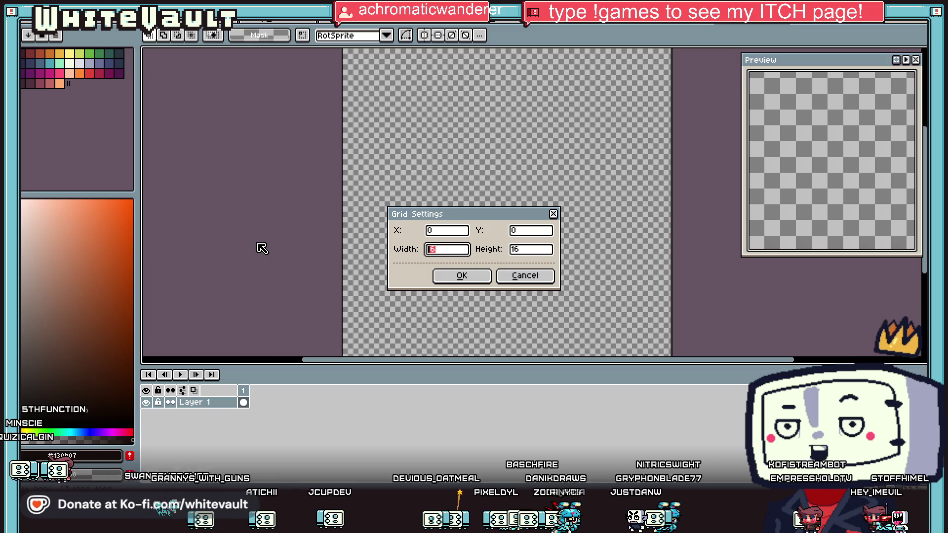
Step: Set the grid width and height to 64 and apply it
type("64")
key("Tab")
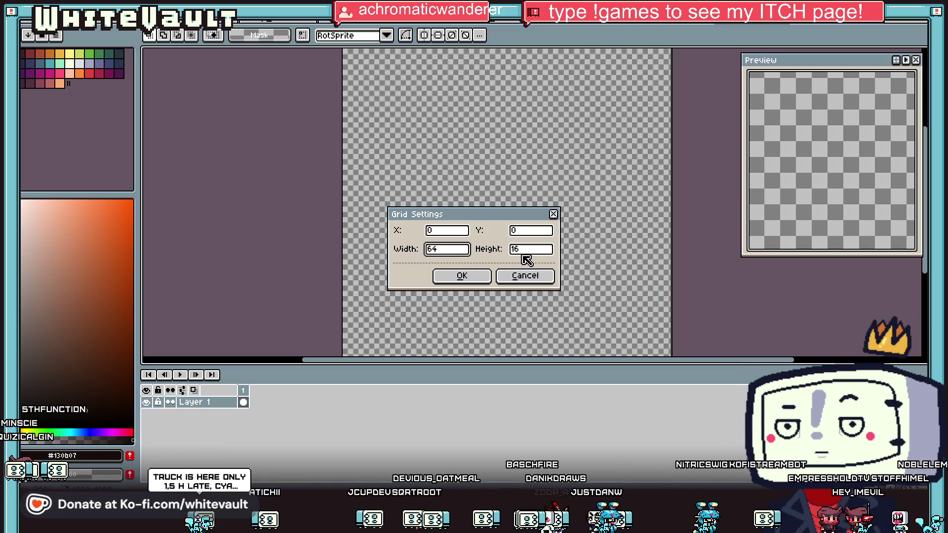
type("64")
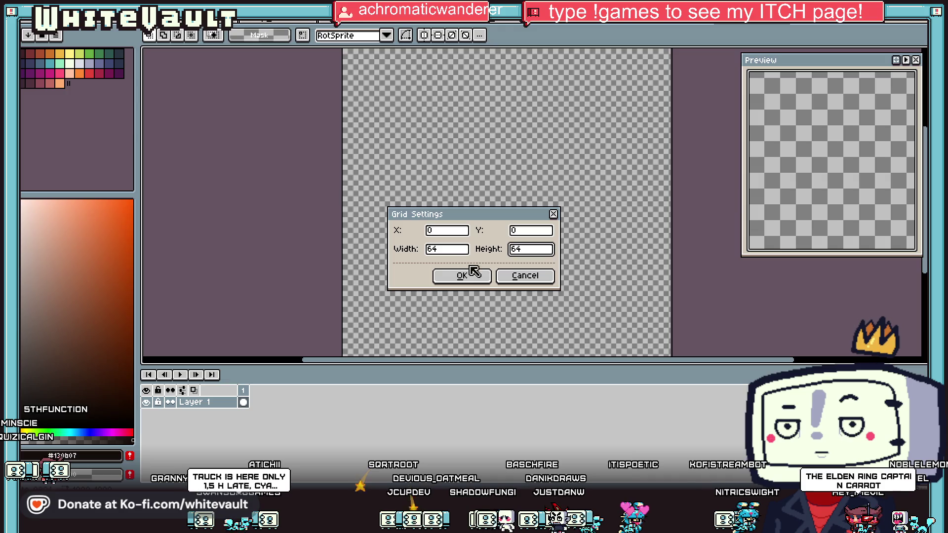
left_click(461, 276)
Step: Paste the green-hat character onto the canvas and drag it down and right
scroll(442, 97, "down", 1)
scroll(398, 97, "up", 3)
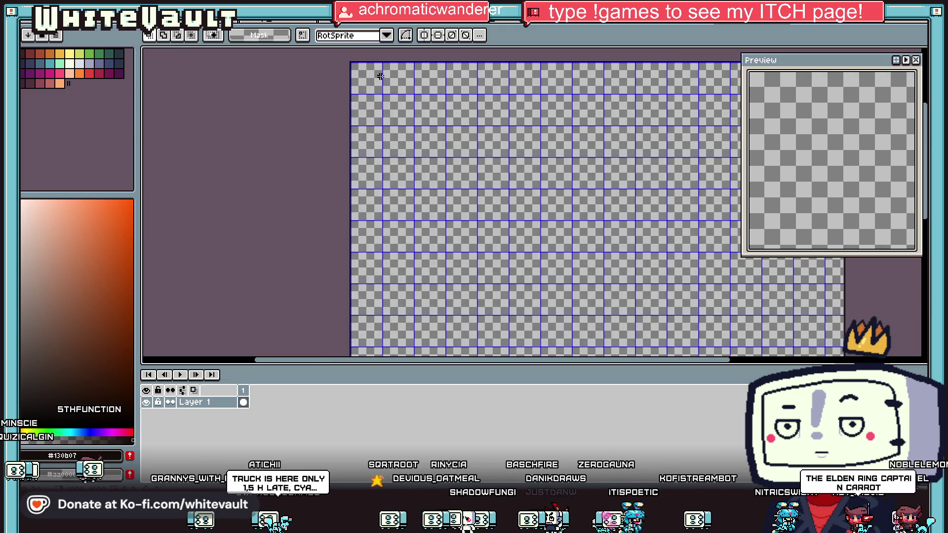
key("ctrl+v")
left_click_drag(540, 187, 568, 236)
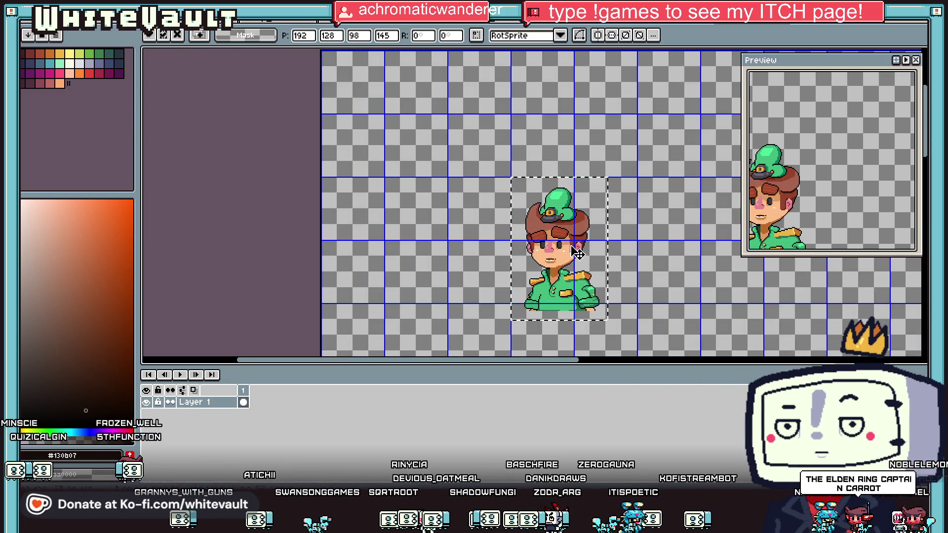
Step: Commit the pasted character, then marquee a 2×2-tile square at the canvas top-left
key("Return")
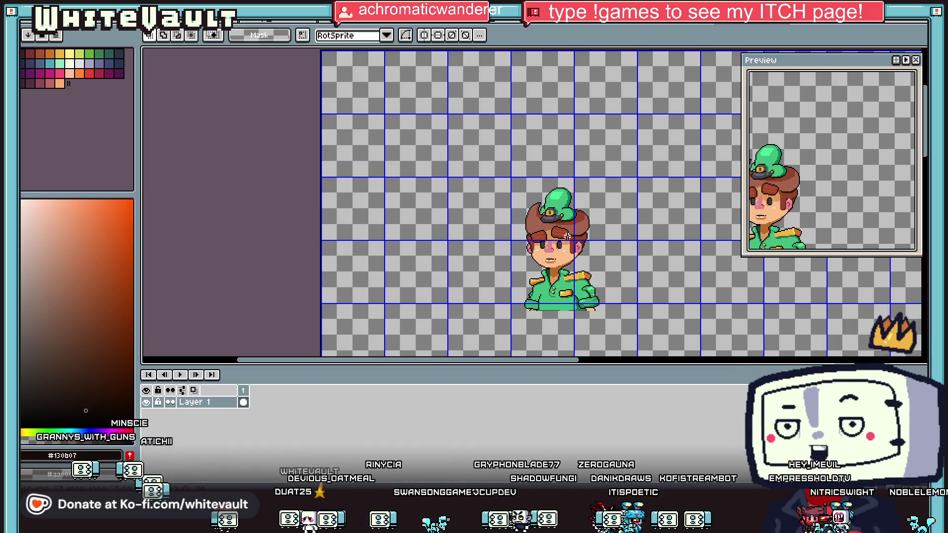
scroll(566, 232, "down", 1)
scroll(566, 222, "up", 1)
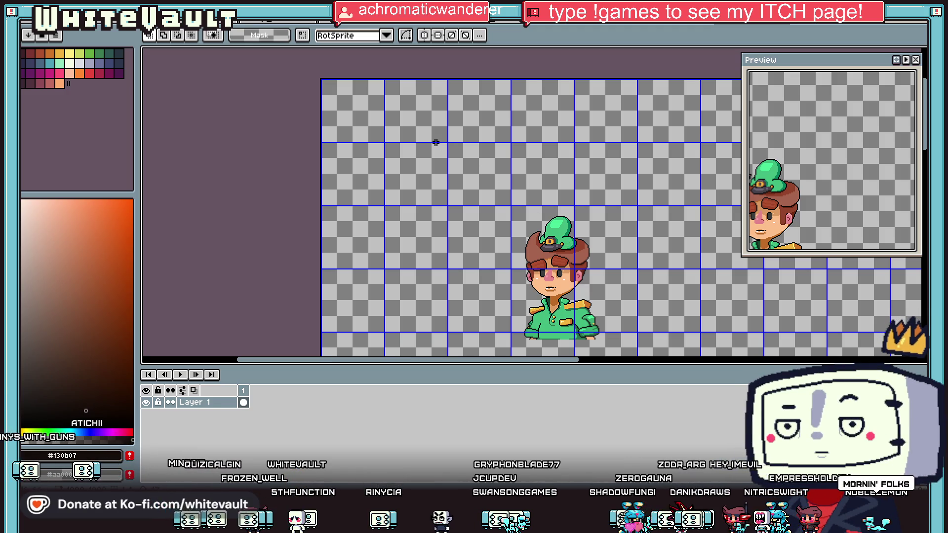
scroll(320, 75, "up", 3)
left_click_drag(320, 75, 416, 174)
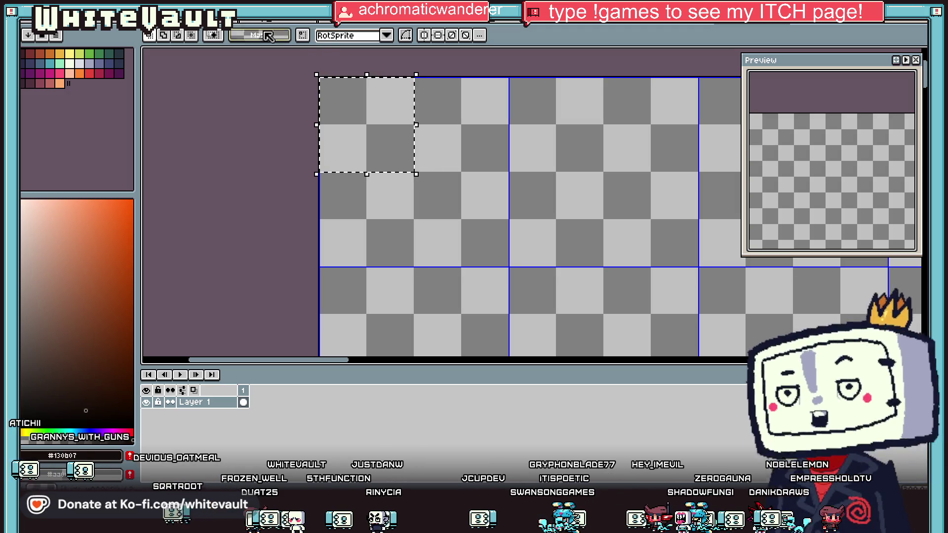
Step: Use View > Grid > Selection as Grid to match the grid to the marked square
left_click(187, 24)
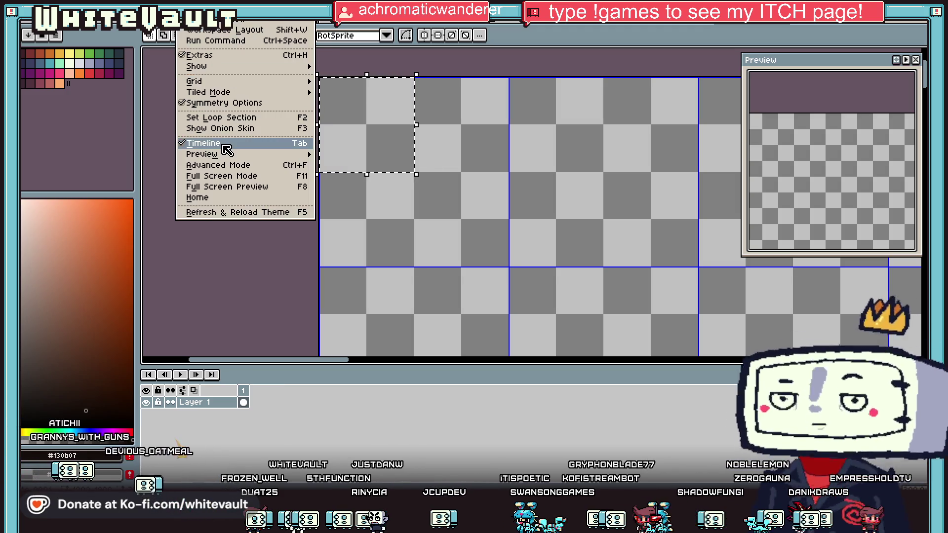
mouse_move(222, 83)
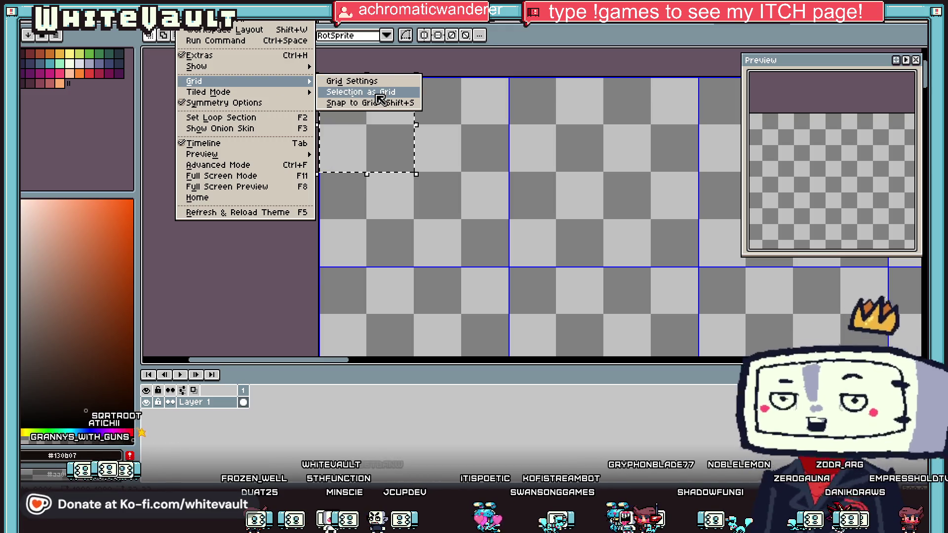
left_click(401, 92)
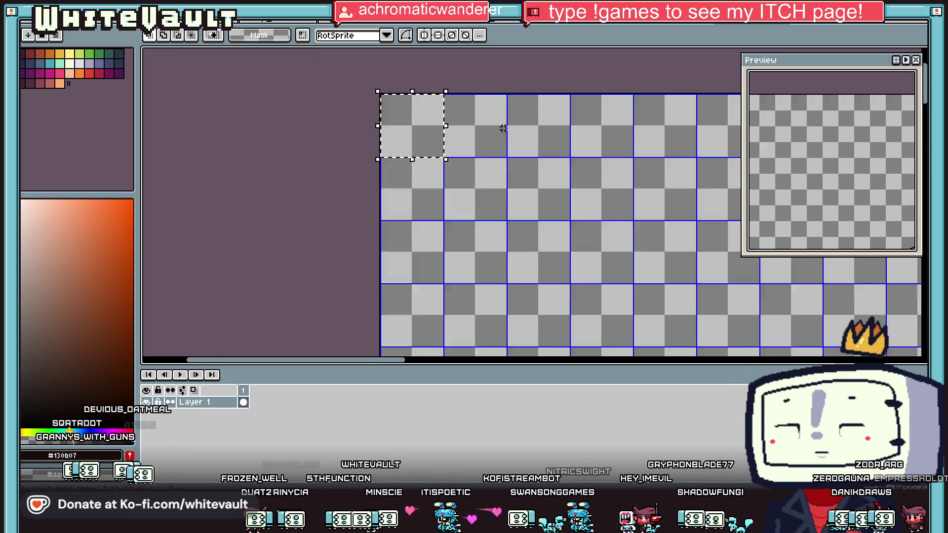
Step: Move the character up and left, then nudge it right toward the grid
scroll(487, 127, "down", 3)
left_click_drag(629, 270, 567, 216)
scroll(577, 213, "up", 3)
key("Right")
key("Right")
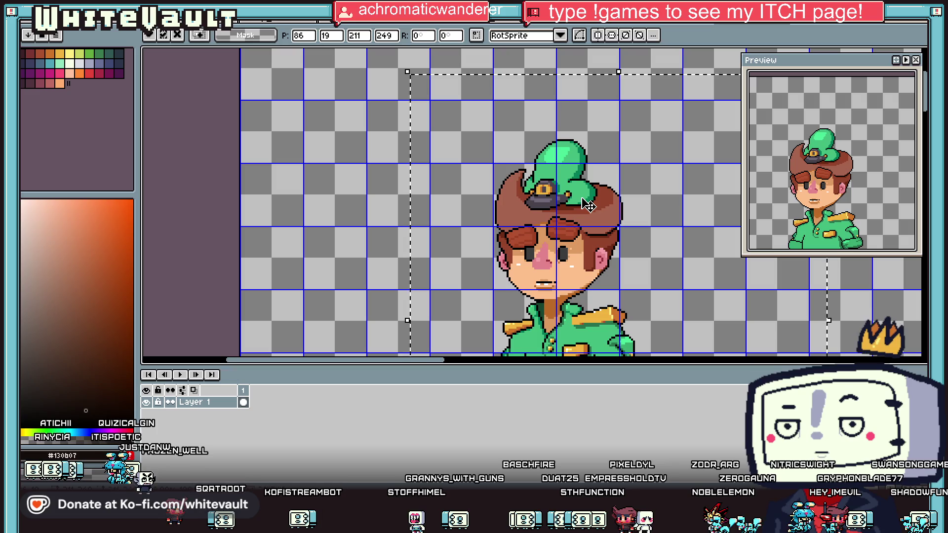
Step: Deselect with Ctrl+D to drop the green-hat character at its aligned spot near the canvas top
scroll(587, 205, "down", 3)
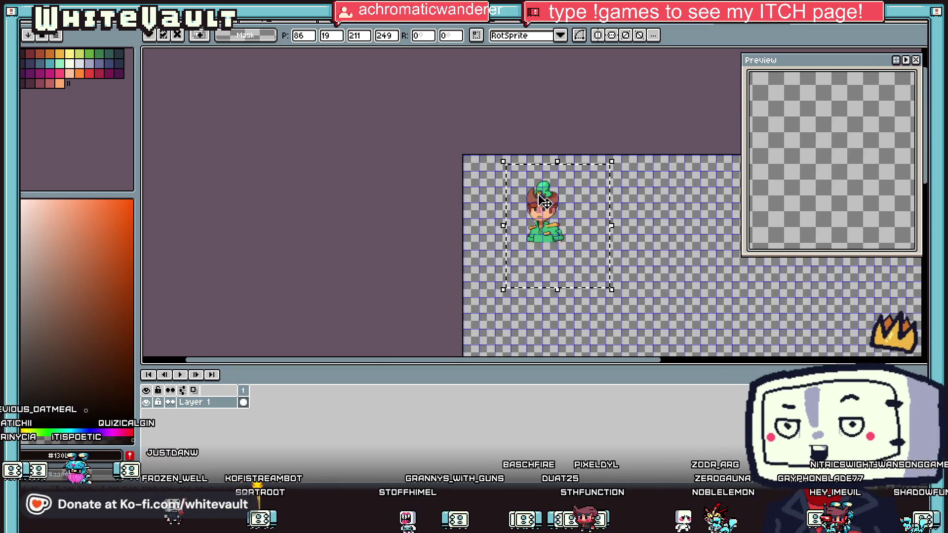
scroll(526, 147, "up", 3)
key("ctrl+d")
scroll(536, 239, "down", 3)
scroll(523, 285, "up", 3)
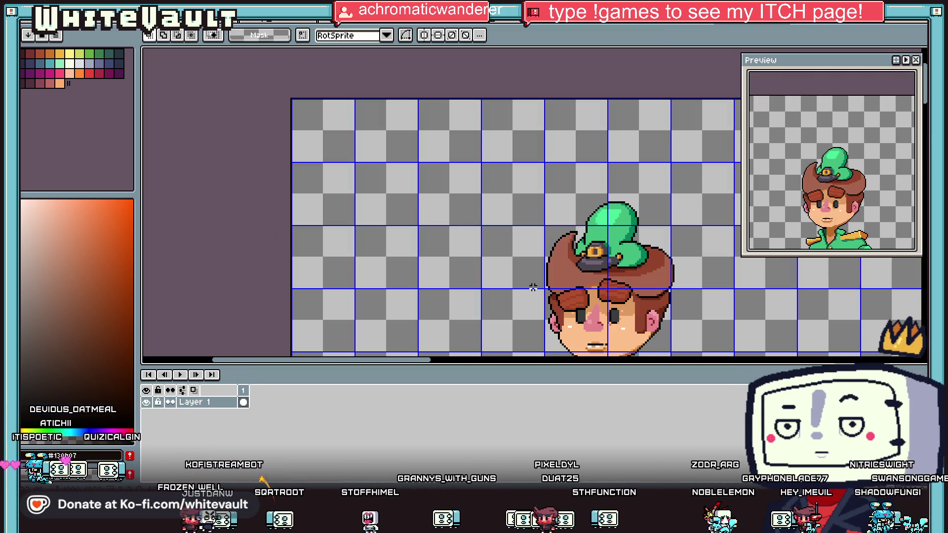
Step: Sample the light skin tone from the face and fill a tile-sized block with it
key("i")
left_click(572, 323)
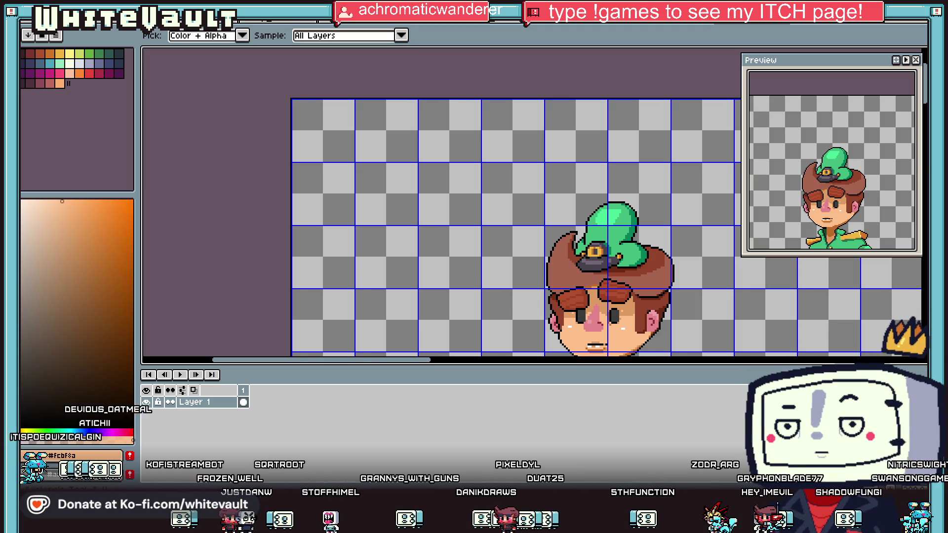
key("b")
scroll(280, 166, "up", 2)
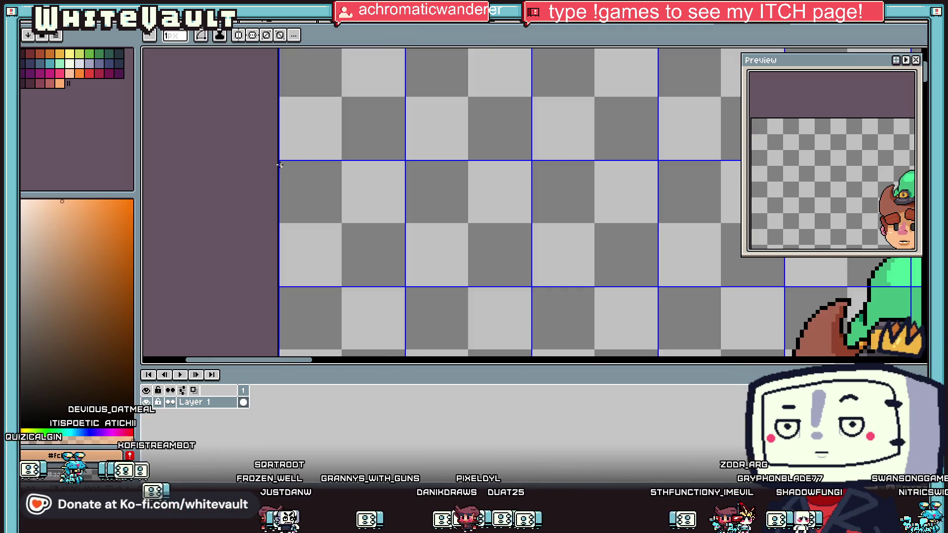
mouse_move(280, 162)
left_mouse_down()
mouse_move(371, 276)
mouse_move(404, 283)
left_mouse_up()
scroll(428, 278, "down", 2)
scroll(519, 310, "up", 1)
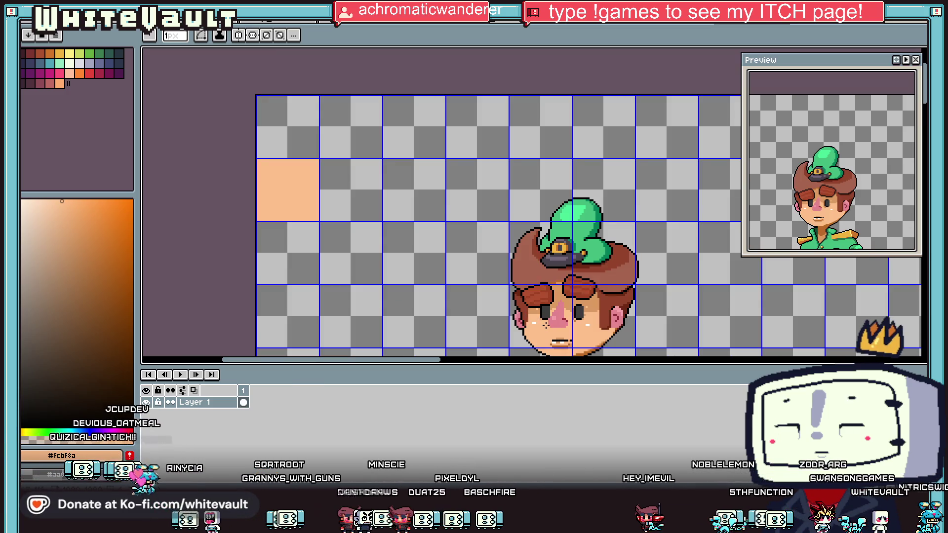
Step: Pick the peach skin colour and fill another tile cell using a filled rectangle
key("i")
left_click(563, 299)
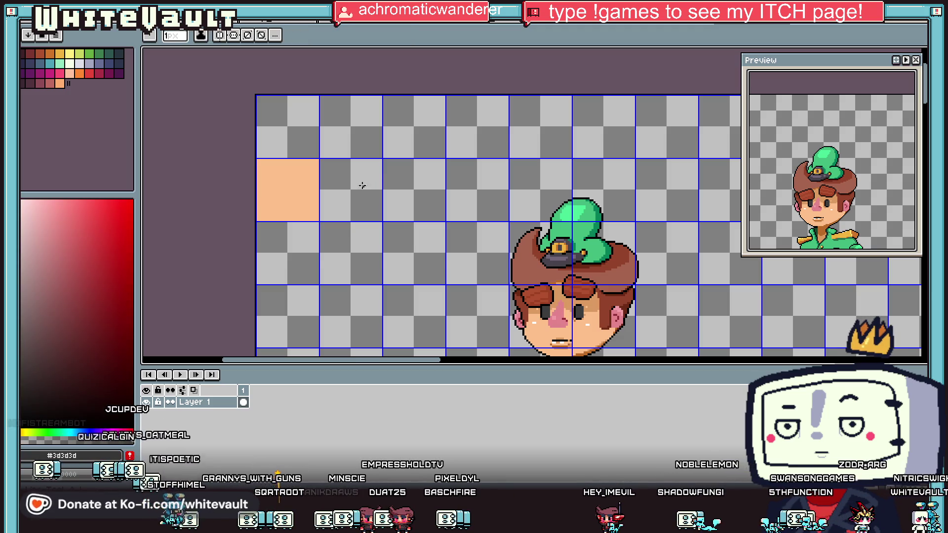
key("m")
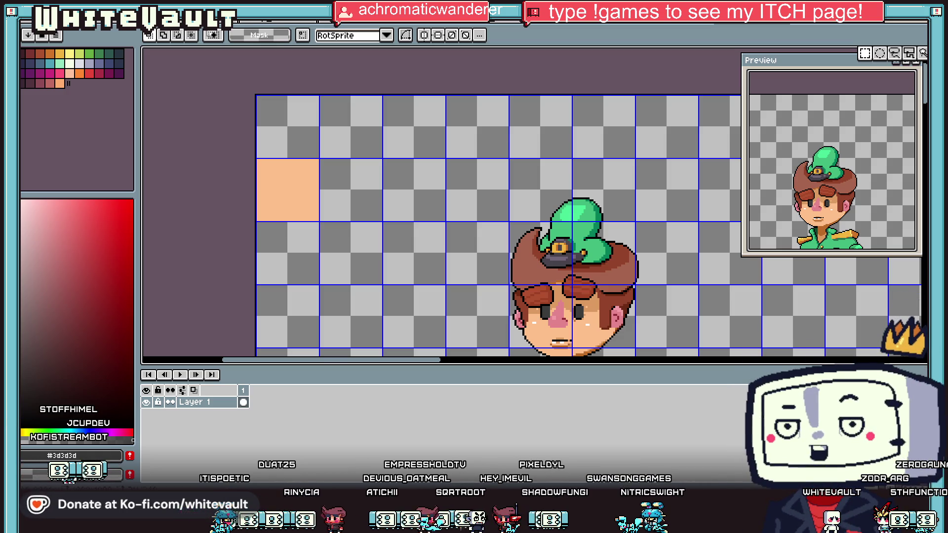
scroll(478, 296, "down", 1)
scroll(483, 298, "up", 1)
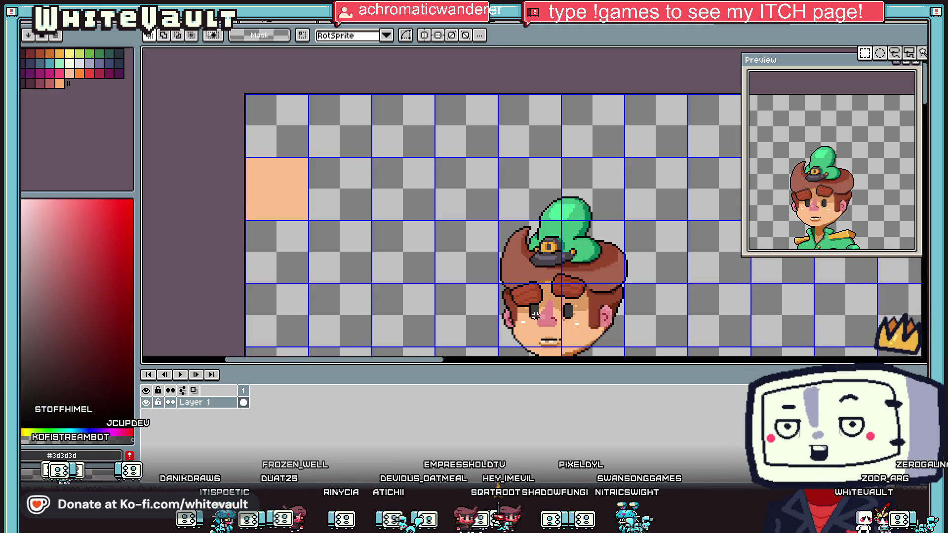
key("i")
left_click(276, 189)
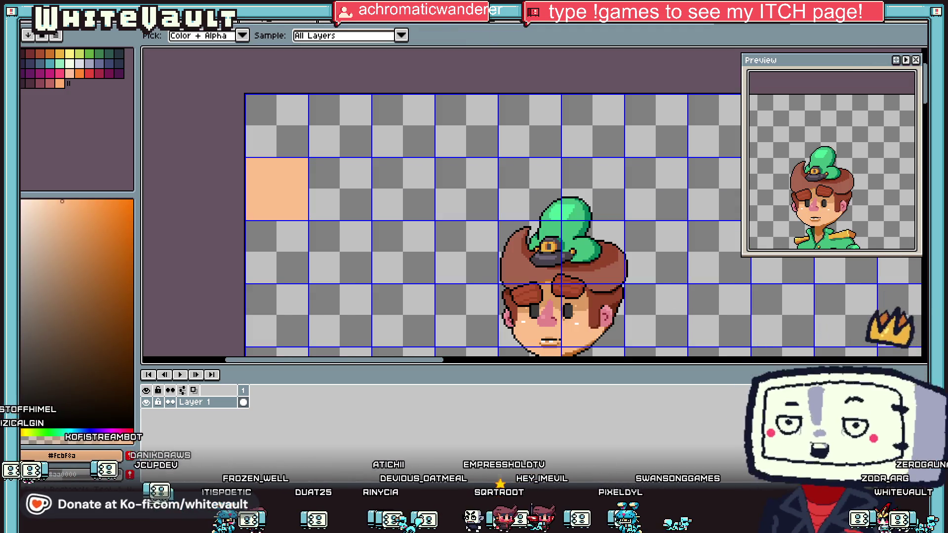
key("b")
left_click(879, 171)
scroll(309, 107, "up", 1)
left_click_drag(310, 83, 434, 203)
scroll(463, 214, "down", 2)
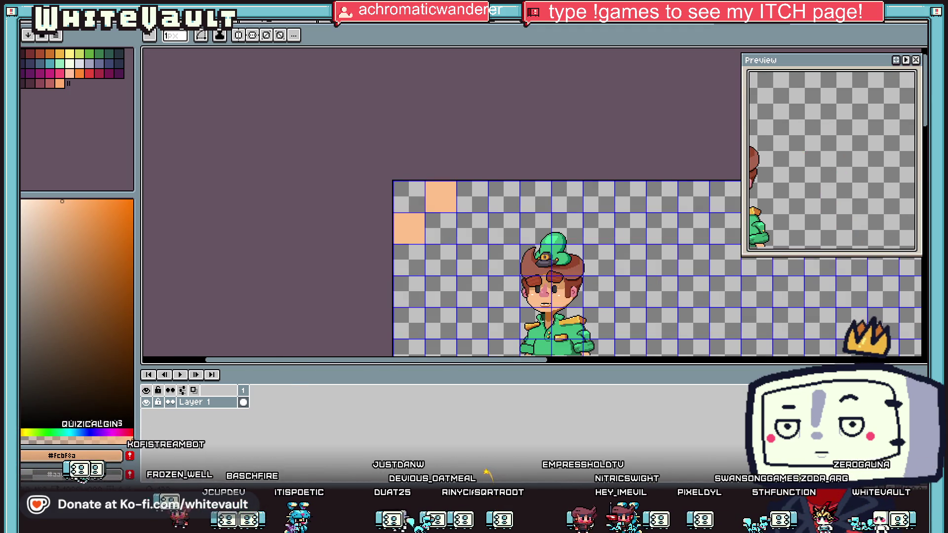
Step: Select the hair-and-eye area of the face and place it on a top-left tile
key("i")
scroll(538, 292, "up", 1)
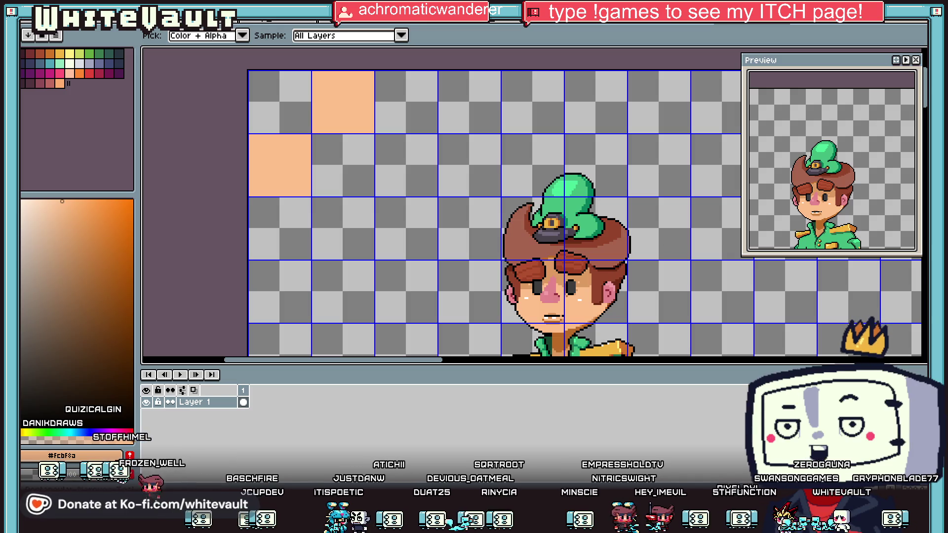
key("m")
scroll(575, 290, "up", 2)
left_click_drag(551, 260, 581, 308)
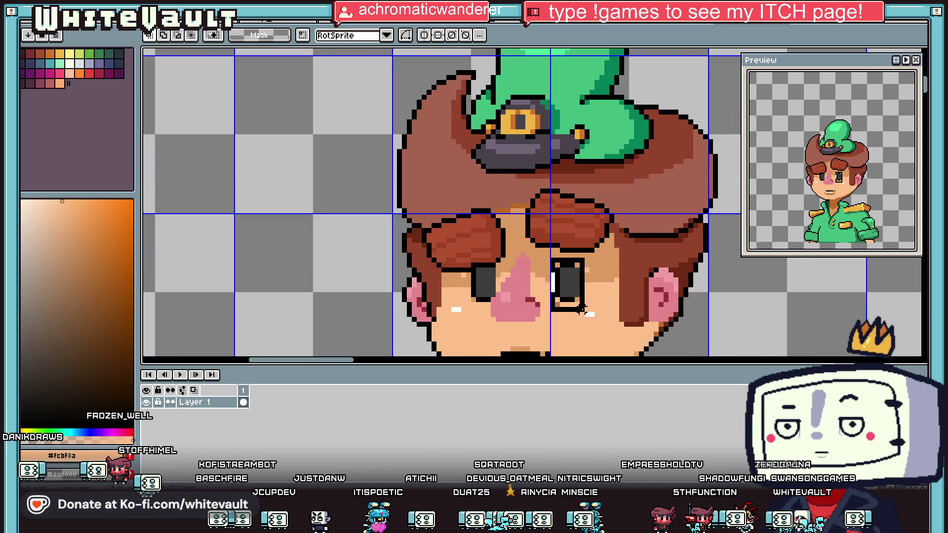
scroll(582, 305, "down", 2)
mouse_move(557, 241)
left_mouse_down()
mouse_move(599, 296)
mouse_move(597, 276)
mouse_move(555, 218)
mouse_move(500, 186)
mouse_move(509, 193)
mouse_move(438, 190)
left_mouse_up()
scroll(602, 276, "down", 3)
scroll(509, 192, "up", 3)
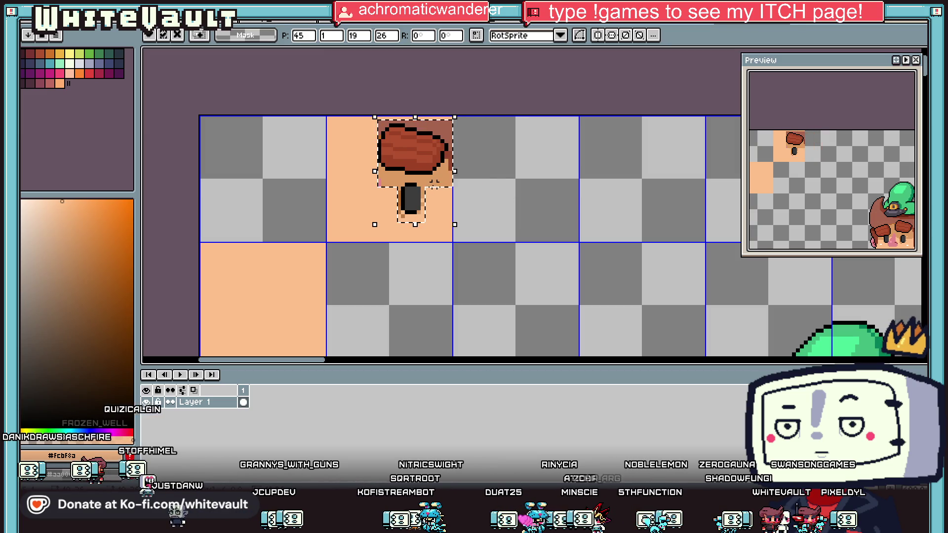
Step: Nudge the hair-and-eye piece left, deselect it, and sample the hair and tan shades
key("Left")
key("Left")
key("Left")
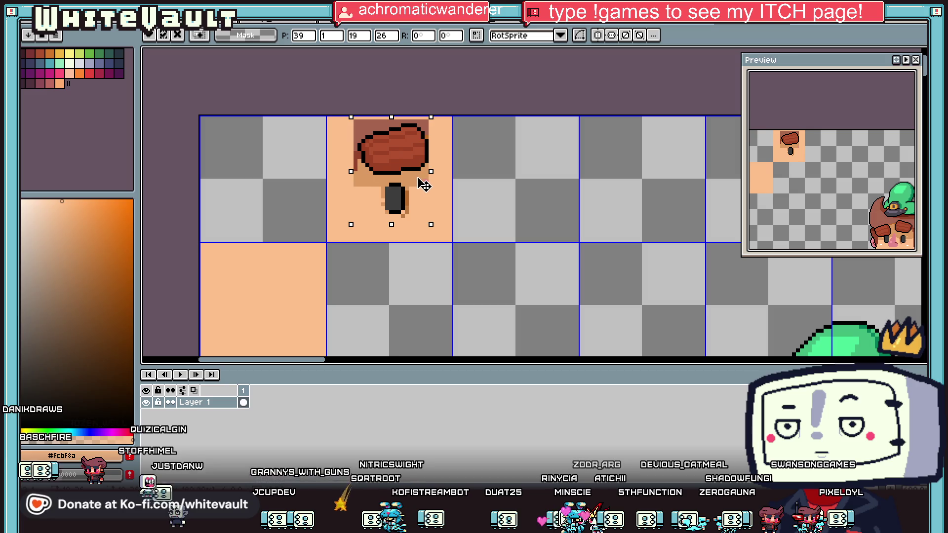
left_click(543, 184)
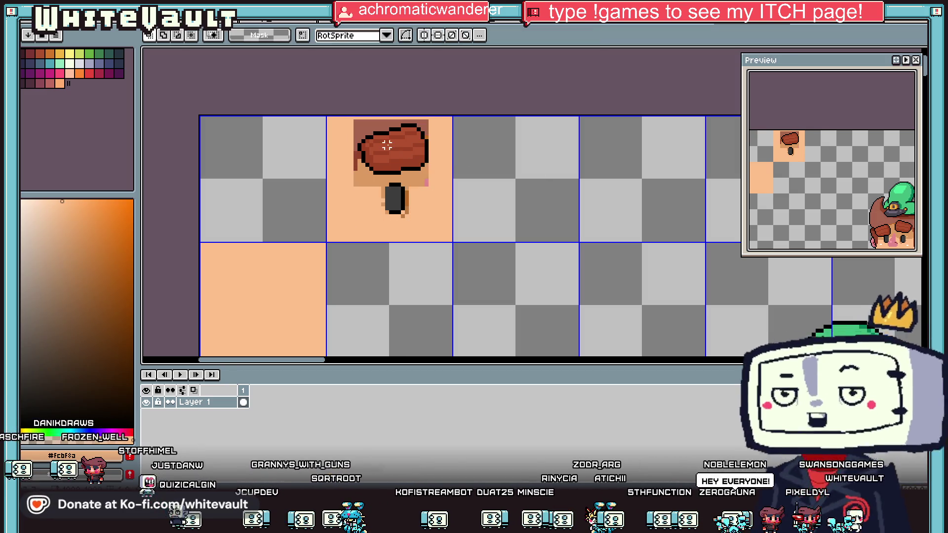
key("i")
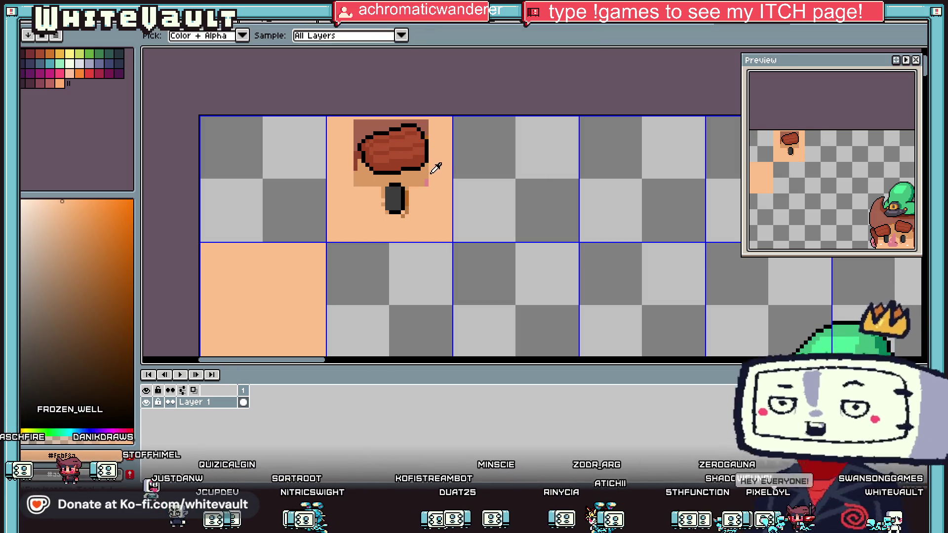
left_click(392, 148)
key("b")
scroll(430, 142, "up", 1)
key("i")
left_click(425, 136)
key("b")
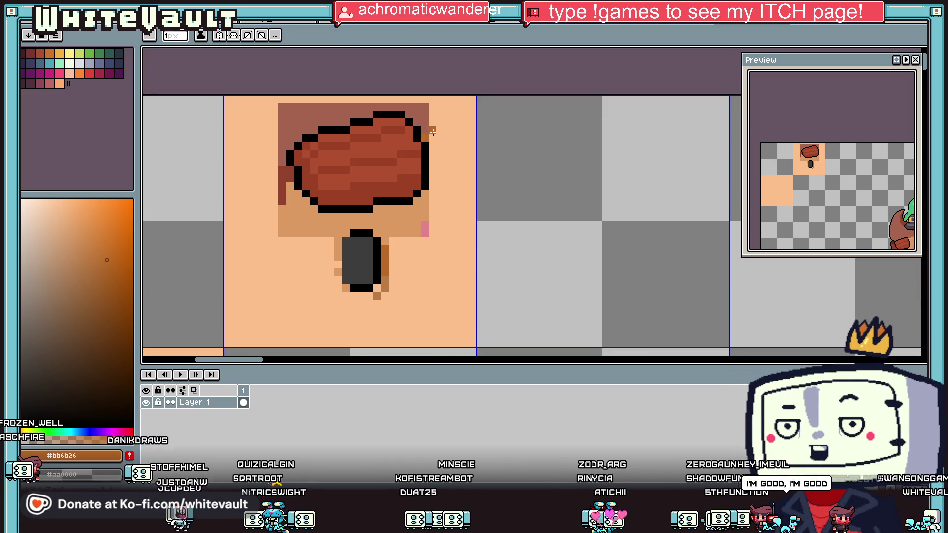
key("i")
left_click(422, 220)
key("b")
Step: Draw a tan diagonal line, then bucket-fill the tile: light peach below, darker tan above
left_click_drag(427, 138, 472, 121)
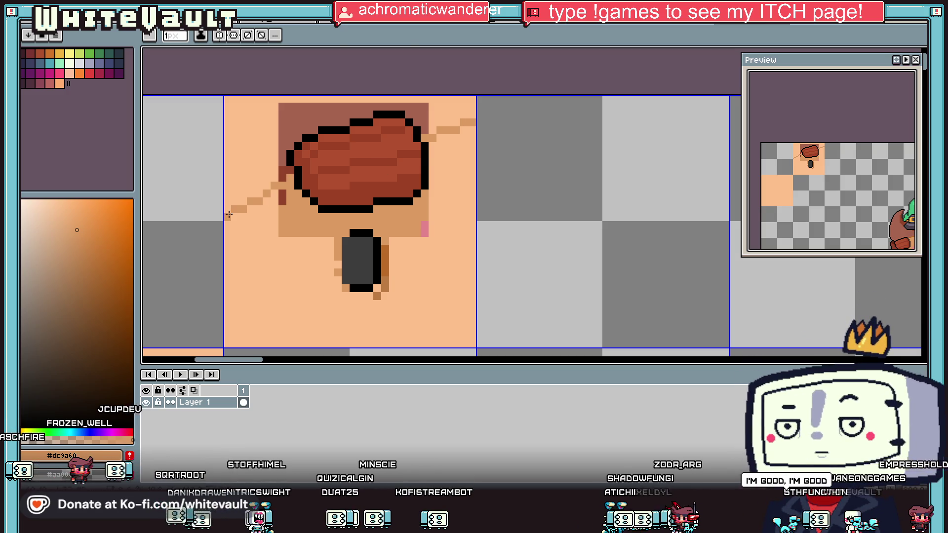
key("g")
left_click(263, 229)
scroll(263, 229, "down", 1)
scroll(304, 230, "up", 1)
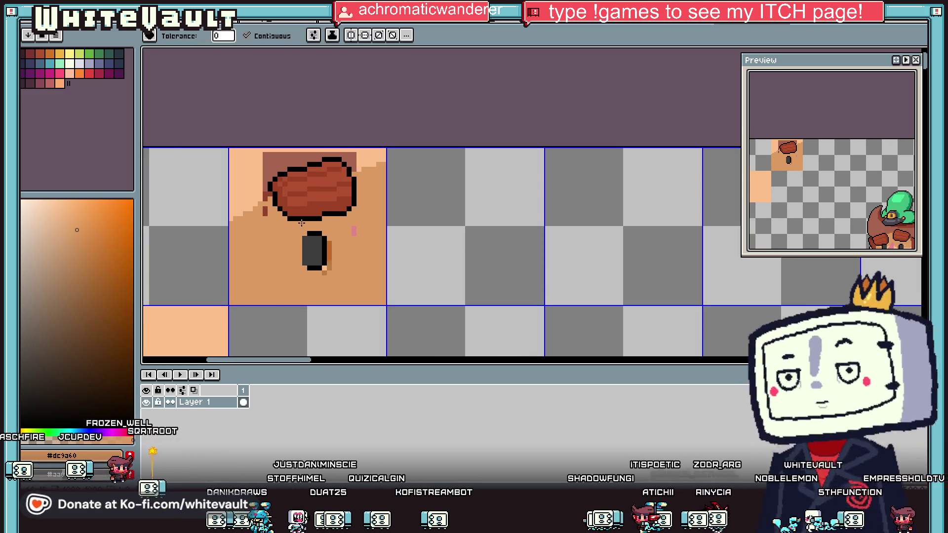
left_click(346, 276)
left_click(356, 159)
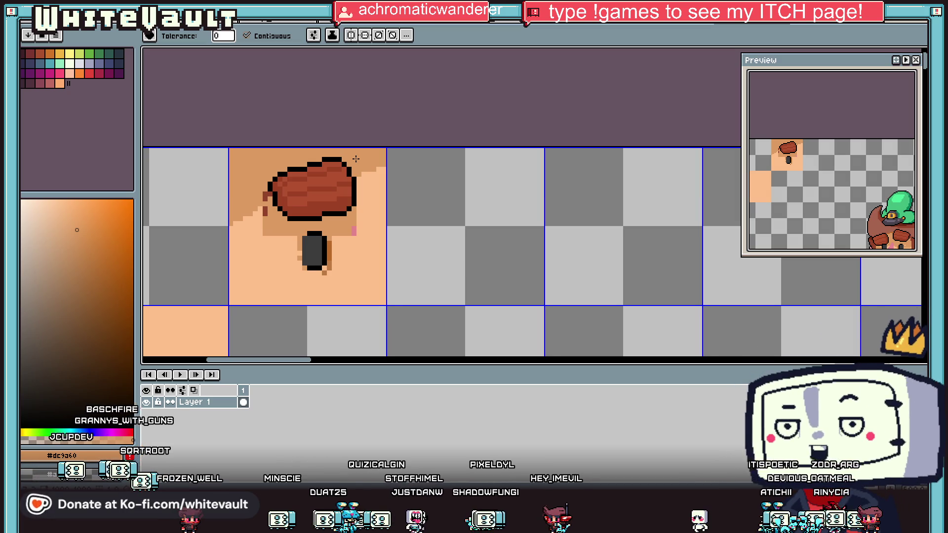
key("b")
scroll(264, 194, "up", 1)
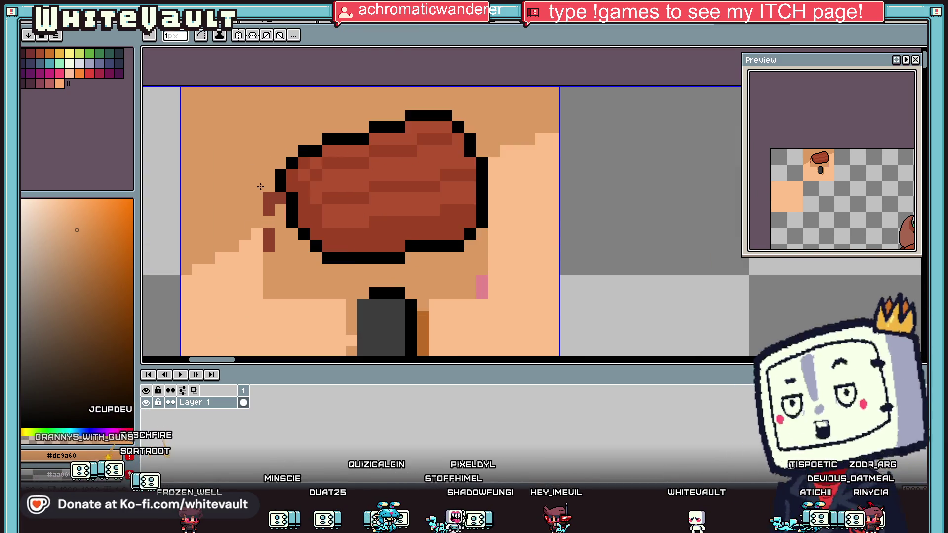
Step: Repaint the stray brown and tan pixels below the hair in peach #fcbf8a skin colour
left_click(280, 198)
left_click(269, 210)
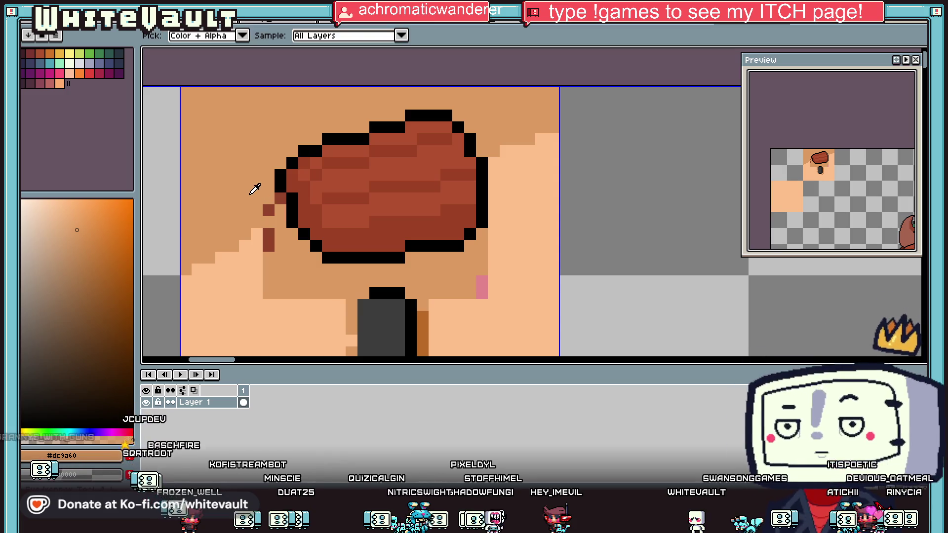
key("alt")
left_click(259, 250, "alt")
left_click_drag(268, 234, 269, 291)
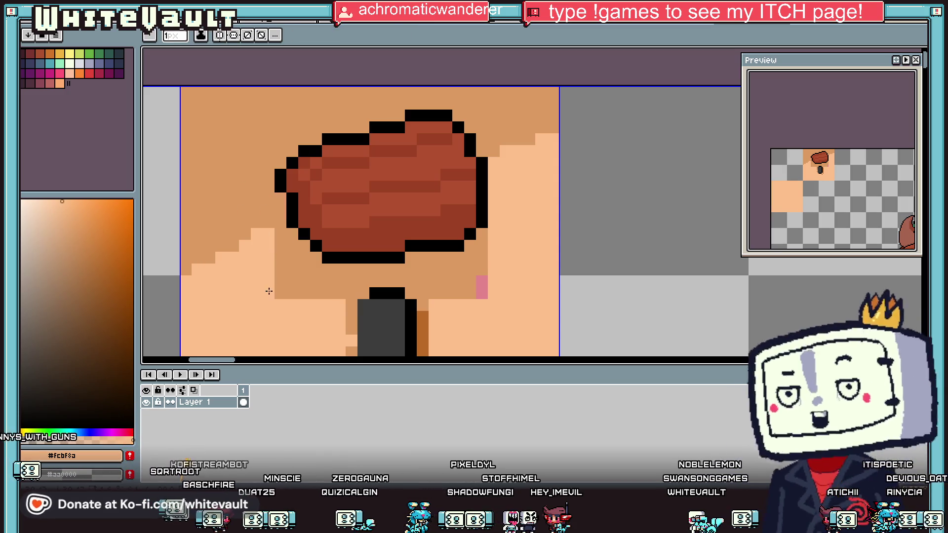
left_click(270, 250, "alt")
mouse_move(281, 234)
left_mouse_down()
mouse_move(280, 296)
mouse_move(309, 281)
left_mouse_up()
left_click(305, 260)
scroll(345, 269, "down", 3)
scroll(365, 222, "up", 4)
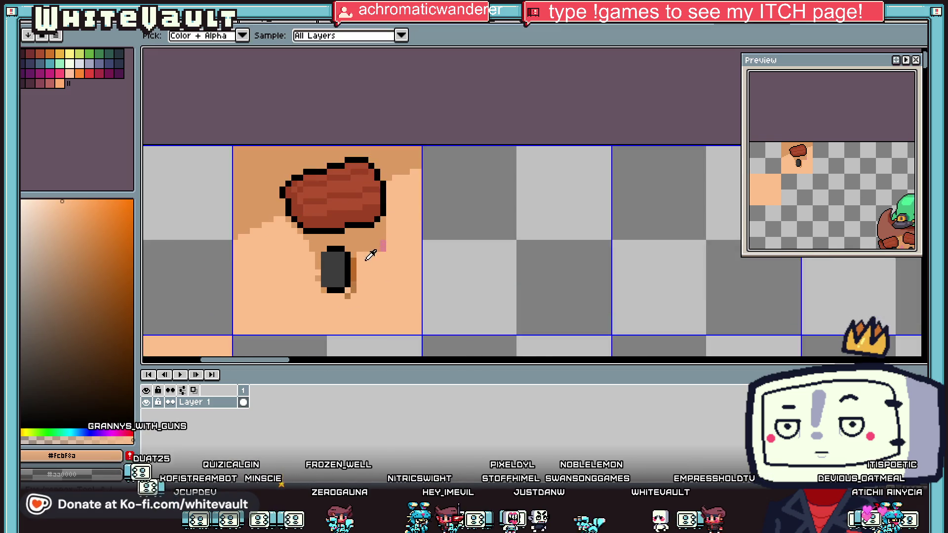
Step: Recolour the tan and pink pixels beside the eye to peach
key("g")
left_click(370, 213)
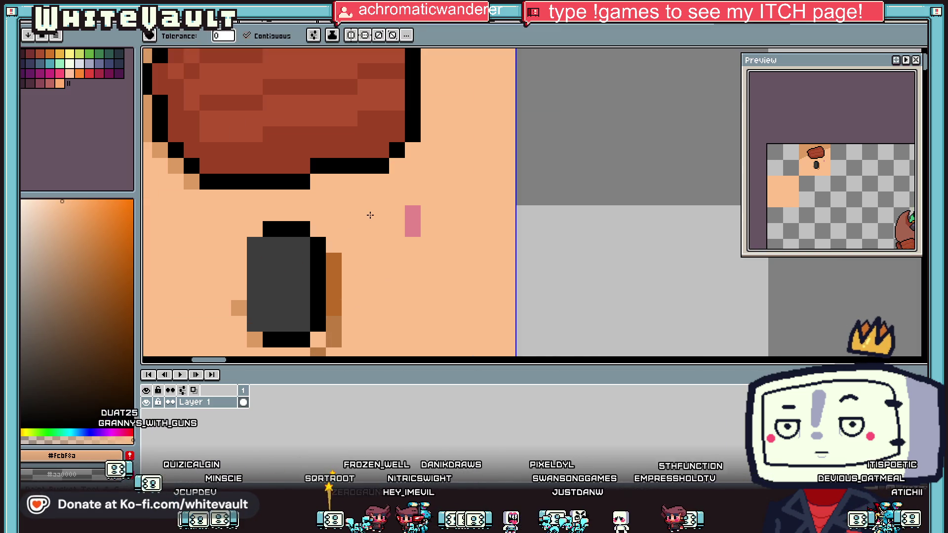
key("ctrl+z")
key("b")
left_click_drag(365, 197, 374, 196)
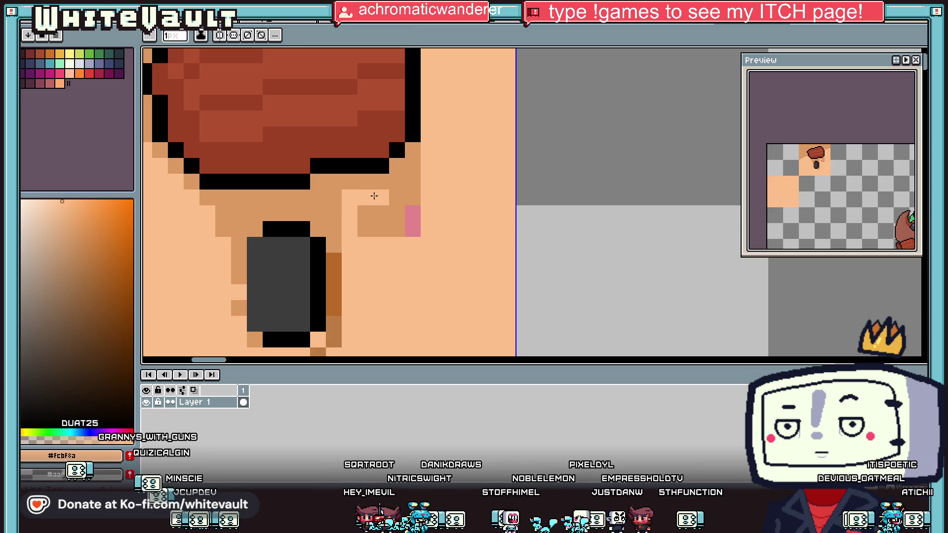
key("g")
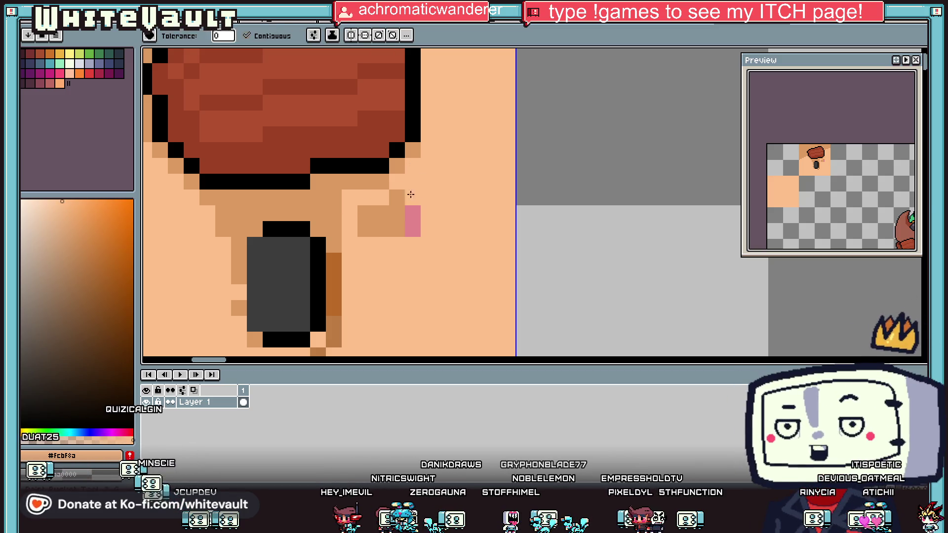
left_click(395, 217)
left_click(406, 220)
scroll(406, 221, "down", 4)
Step: Draw a black diagonal outline line running down from the eye
key("i")
scroll(405, 236, "up", 4)
left_click(379, 222)
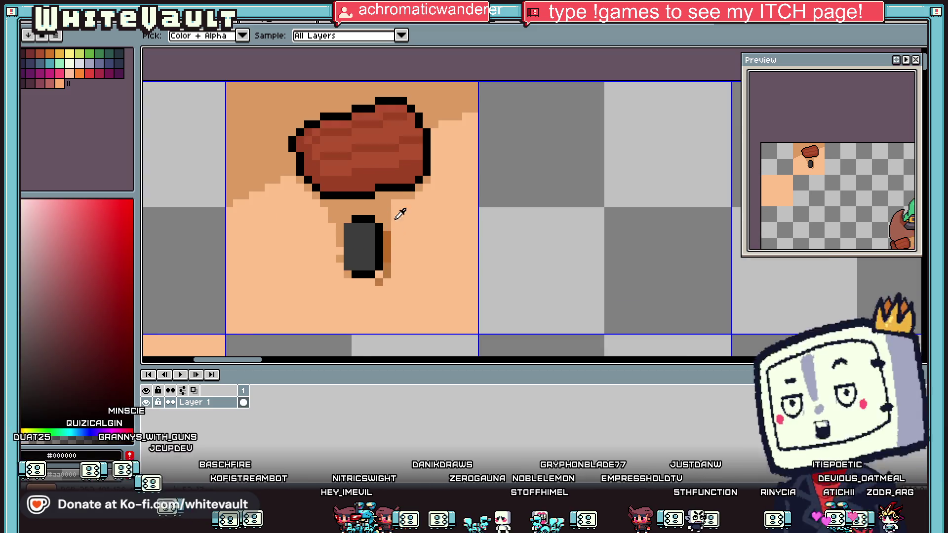
key("b")
left_click_drag(397, 235, 410, 281)
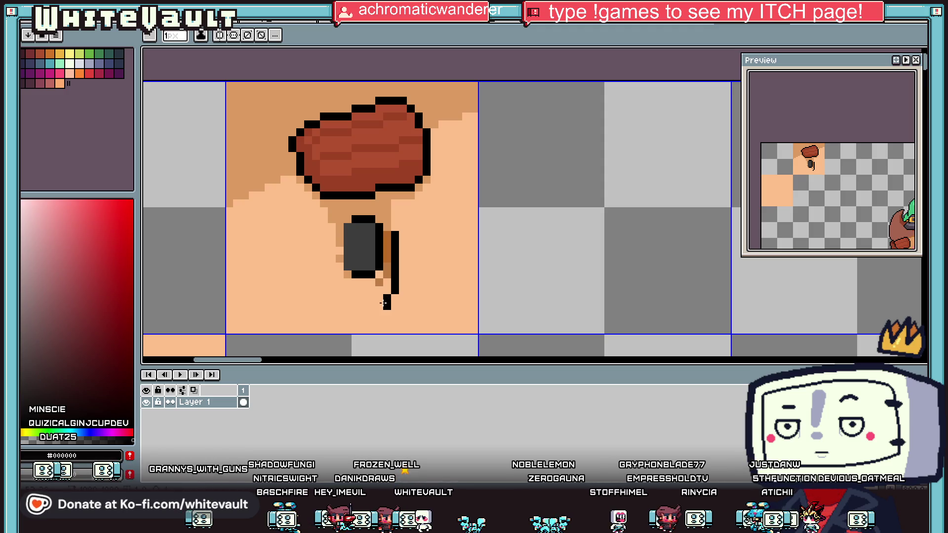
Step: Sample the orange-brown #bb6b26 and tan #dc9a60 shades from the artwork
key("i")
scroll(415, 243, "down", 4)
scroll(415, 243, "up", 2)
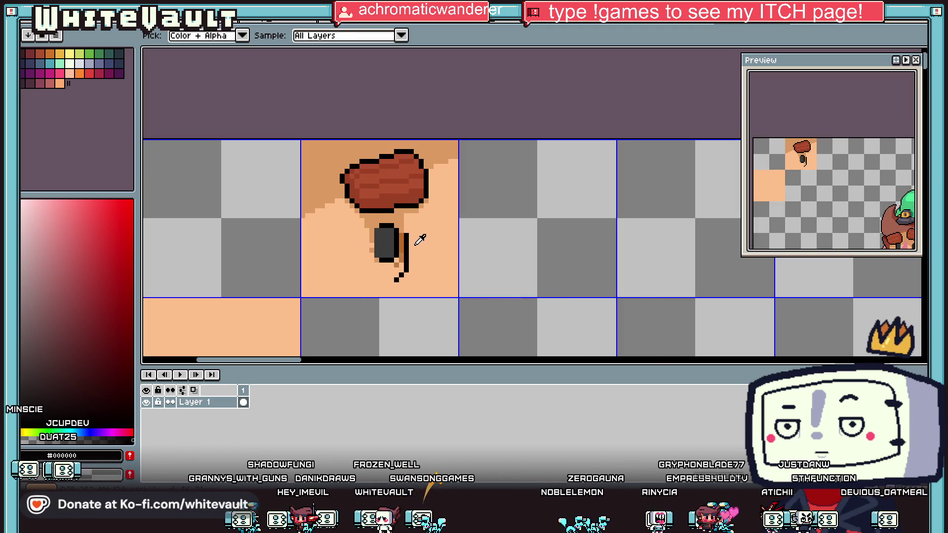
scroll(403, 235, "up", 1)
left_click(400, 236)
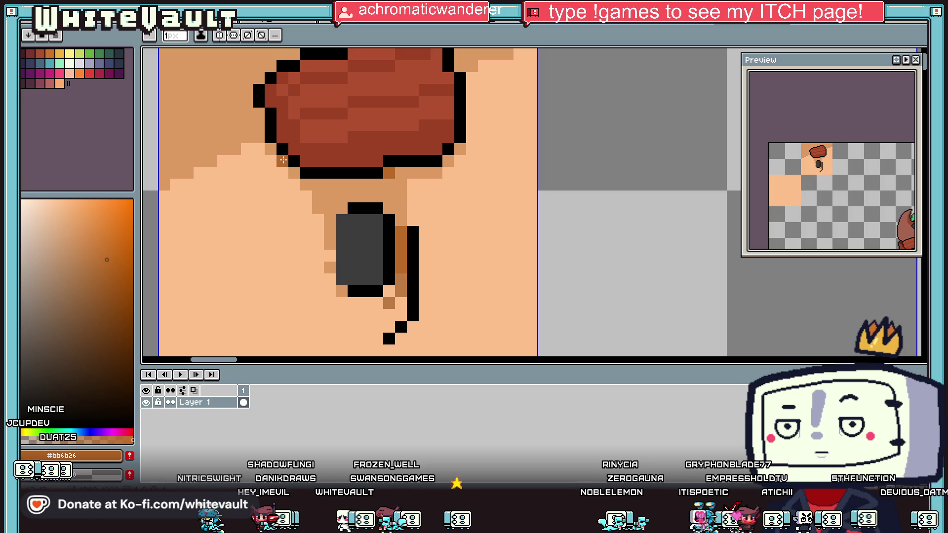
left_click(273, 160)
key("b")
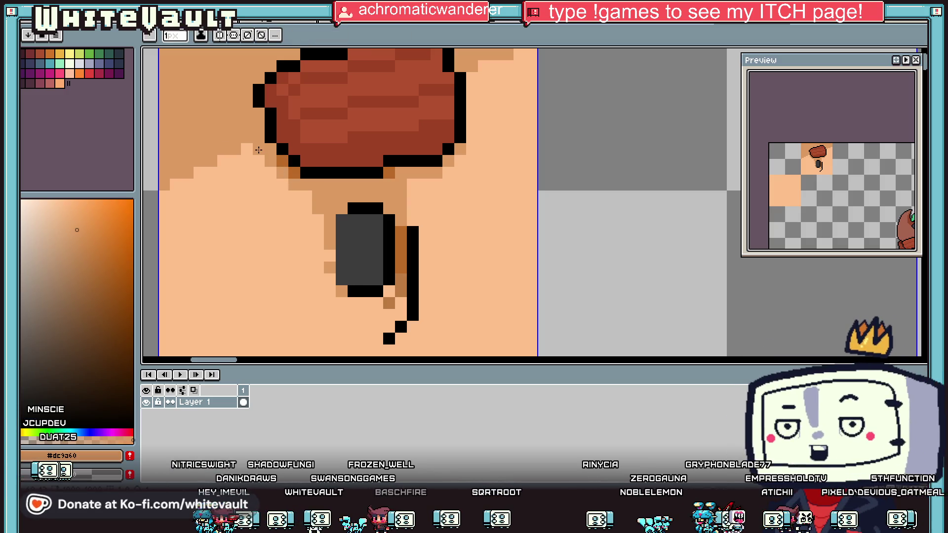
Step: Add black outline pixels beside the eye and repaint stray pixels under it to skin tone
key("i")
scroll(316, 168, "down", 4)
scroll(341, 171, "up", 4)
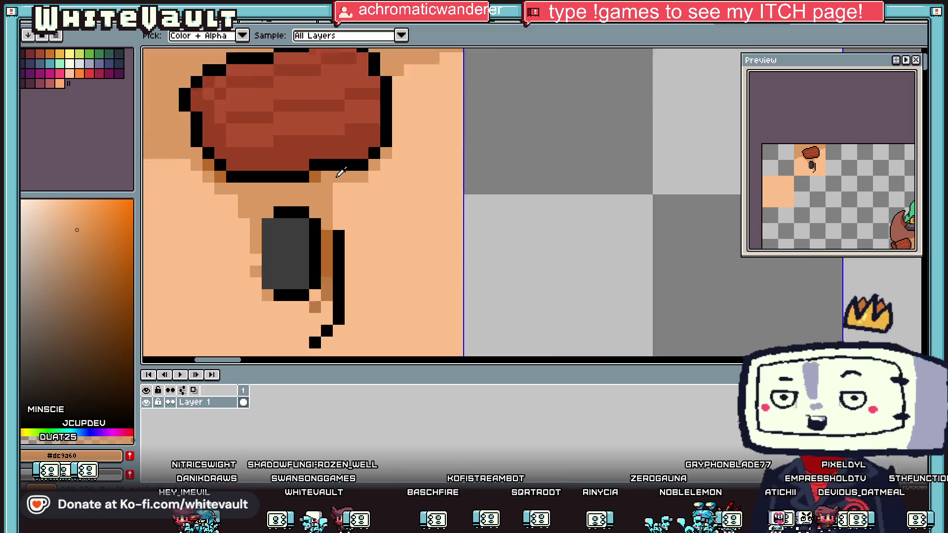
scroll(344, 178, "down", 3)
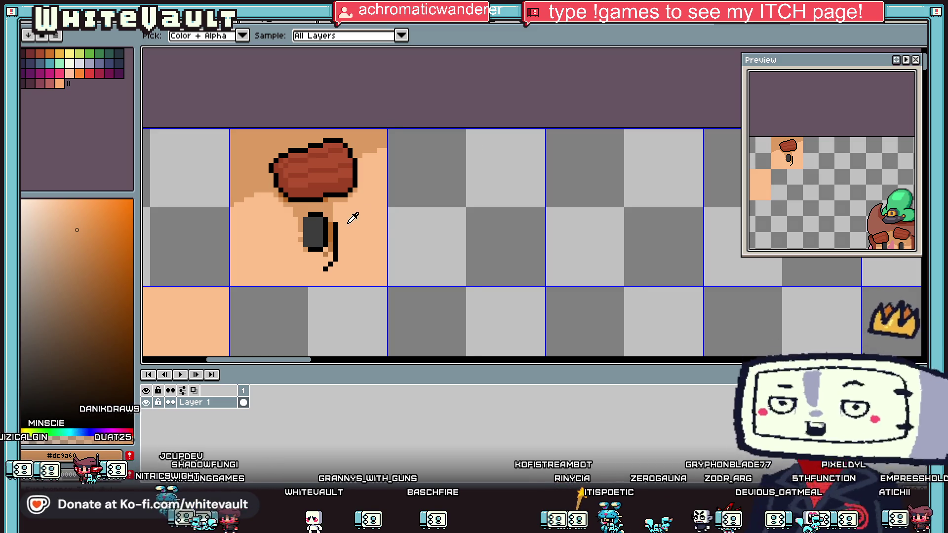
scroll(341, 210, "down", 1)
scroll(323, 210, "up", 3)
left_click(332, 243, "alt")
left_click(304, 252)
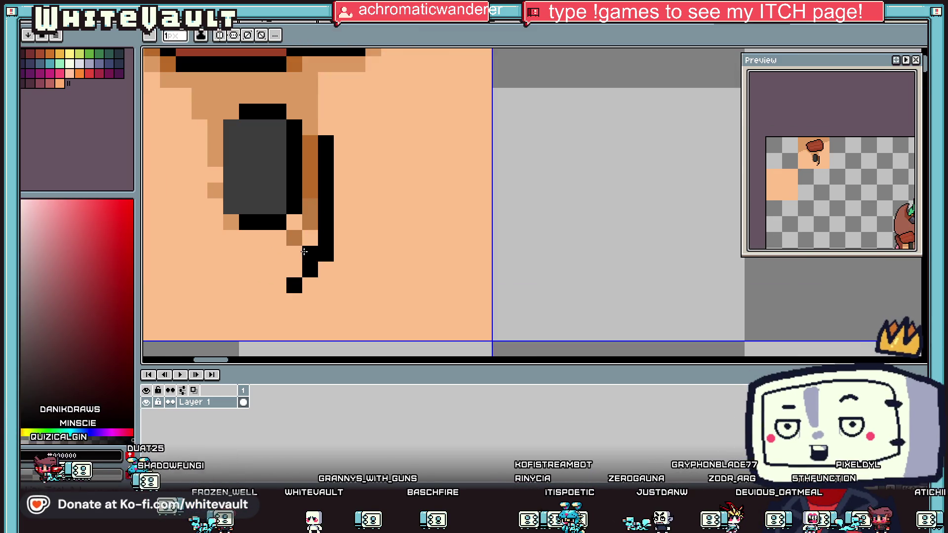
left_click(279, 269)
left_click(306, 285, "alt")
left_click(296, 285)
left_click(325, 254)
Step: Darken all matching brown shading pixels with a darker brown, Contiguous turned off
left_click(311, 212, "alt")
scroll(331, 241, "down", 3)
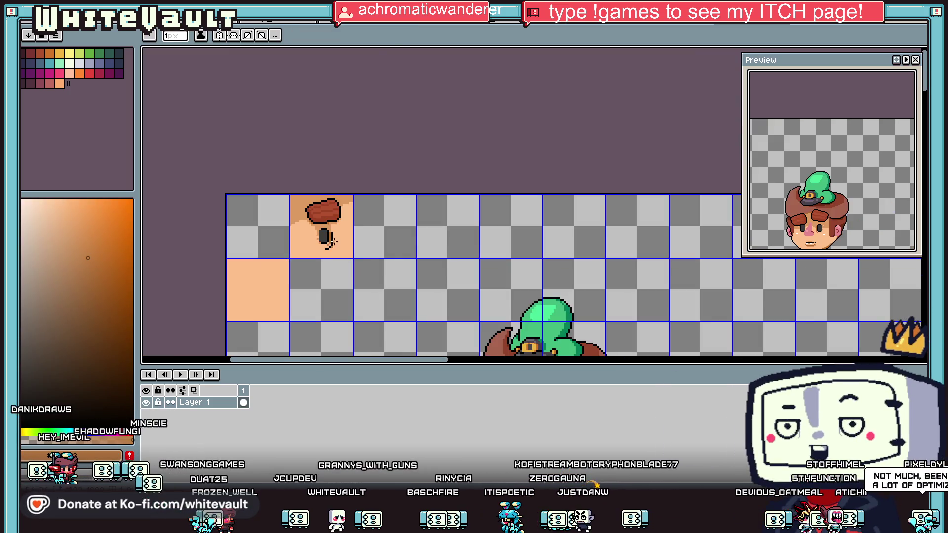
scroll(332, 240, "up", 3)
left_click(241, 233, "alt")
key("g")
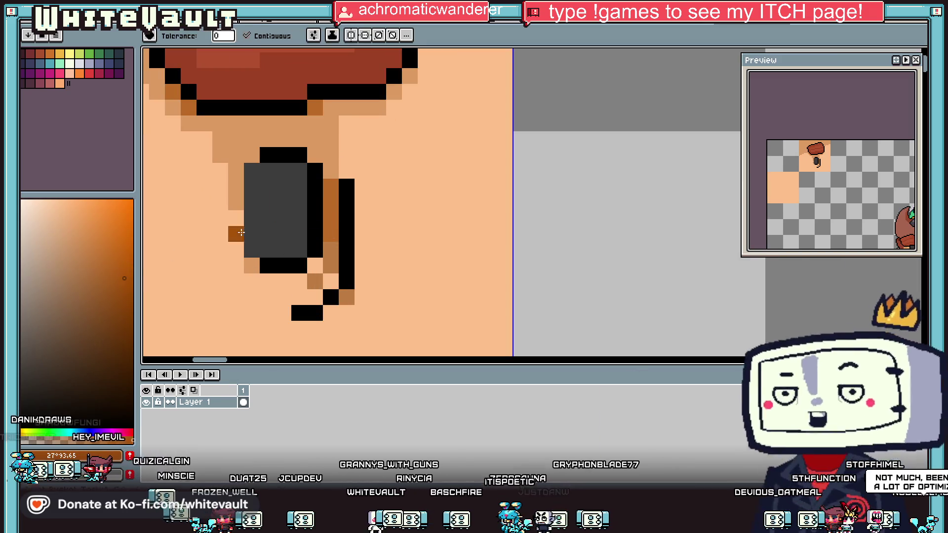
left_click(331, 218)
left_click(246, 36)
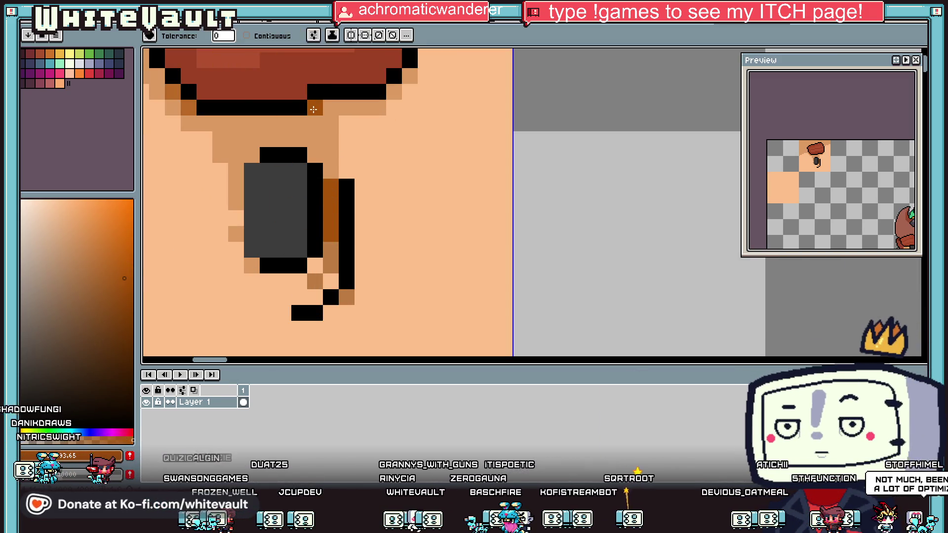
left_click(313, 110)
scroll(346, 128, "down", 3)
Step: Start a rectangular selection around the eye and its lash
key("i")
scroll(365, 143, "up", 1)
key("b")
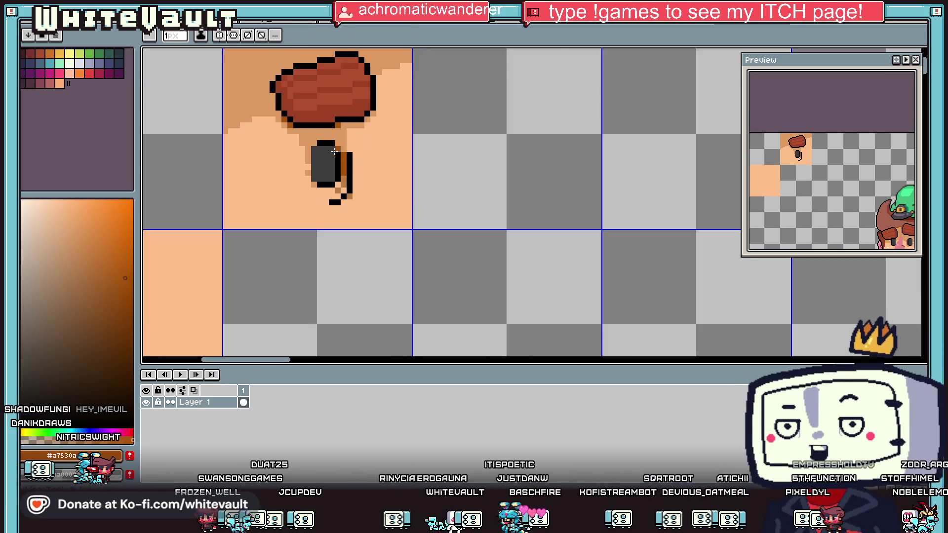
scroll(335, 151, "down", 4)
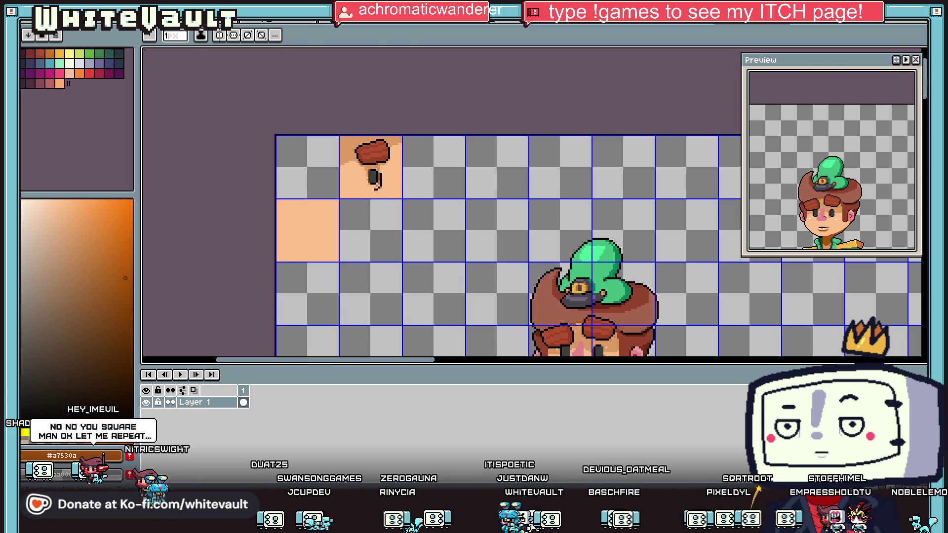
key("w")
scroll(375, 187, "up", 4)
left_click(383, 233)
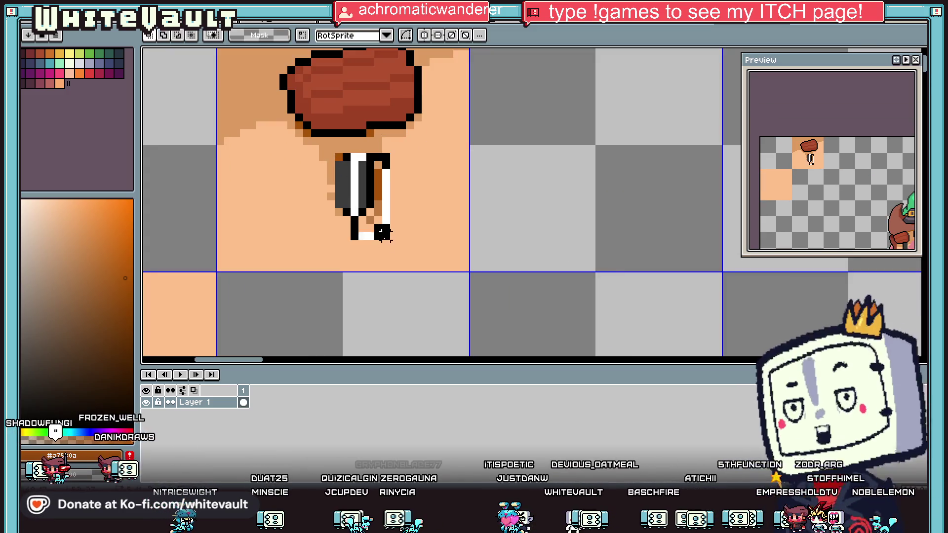
Step: Nudge the selected eye and lash one pixel right, drop them in place, and sample the skin tone
left_click(387, 247)
left_click_drag(391, 249, 393, 249)
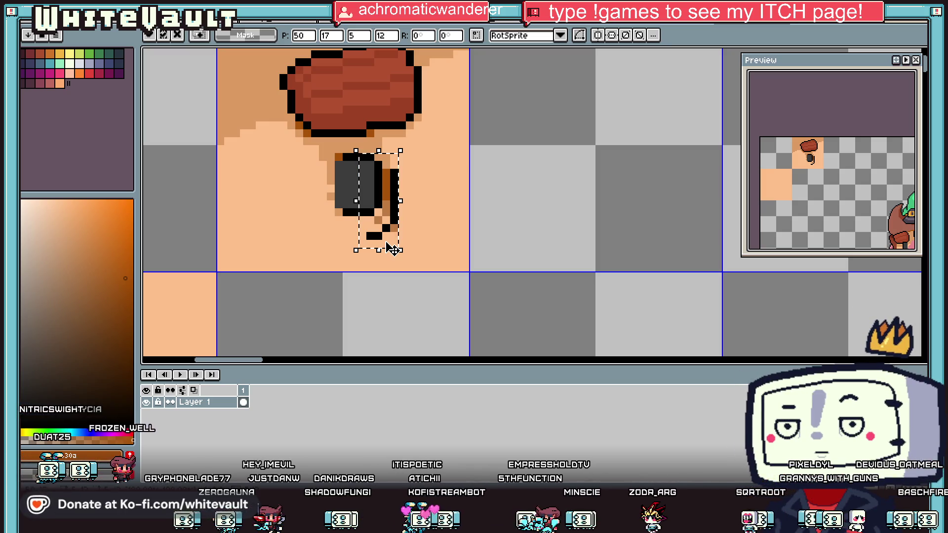
scroll(391, 224, "down", 2)
key("Return")
scroll(390, 222, "up", 1)
scroll(391, 217, "up", 3)
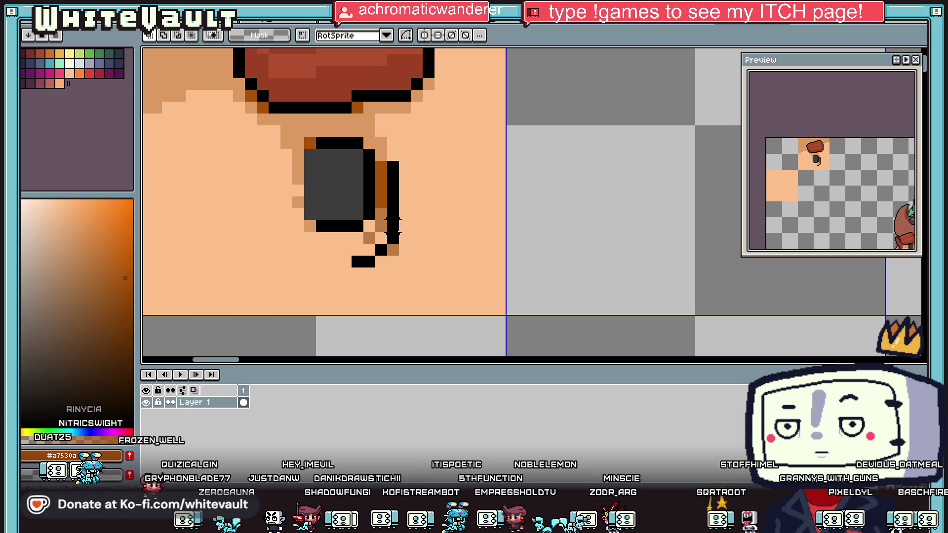
key("b")
left_click(398, 243, "alt")
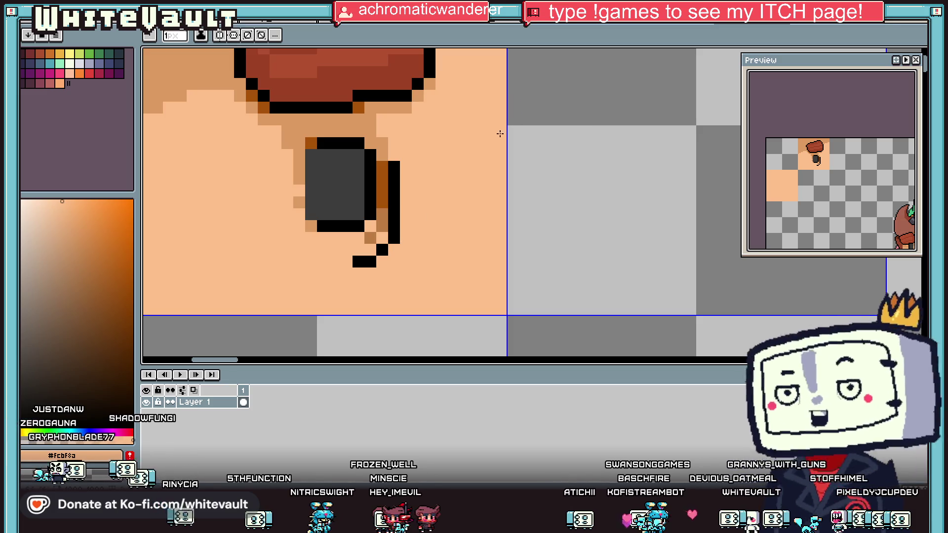
scroll(487, 230, "down", 2)
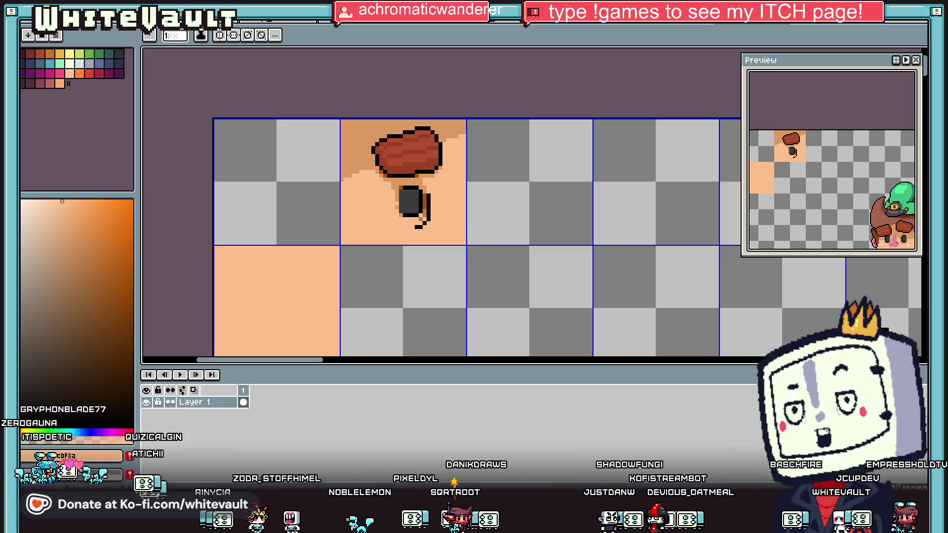
scroll(419, 185, "down", 2)
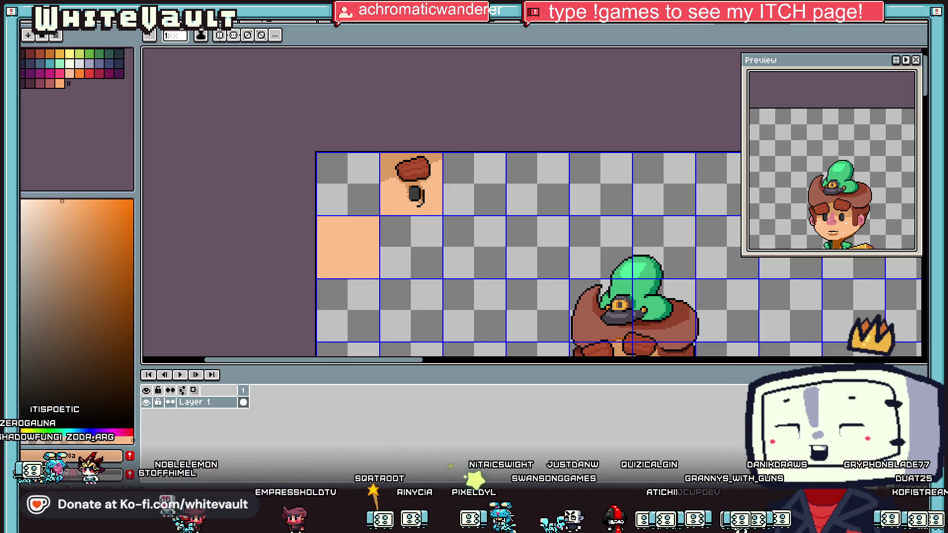
key("alt+Tab")
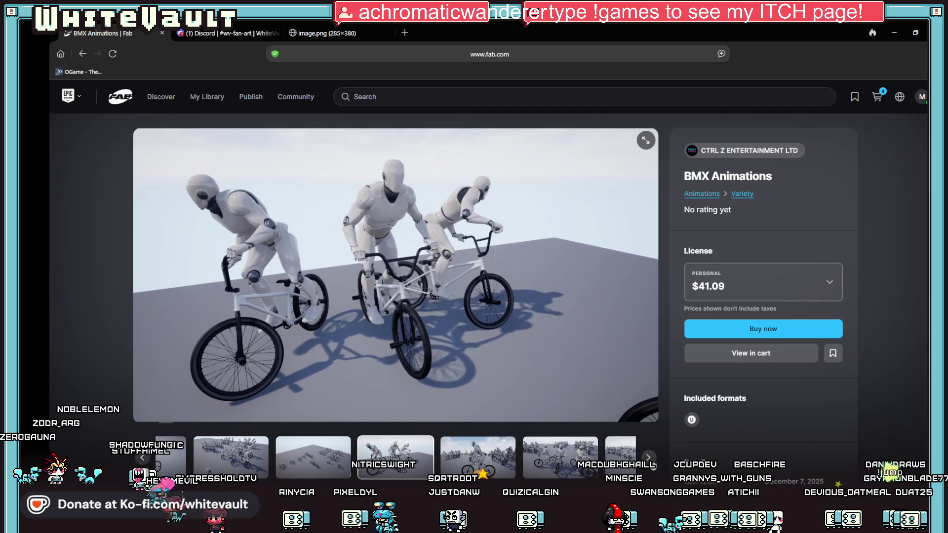
Step: Advance five gallery images to the shot of three mannequins beside their BMX bikes
left_click(648, 457)
left_click(649, 458)
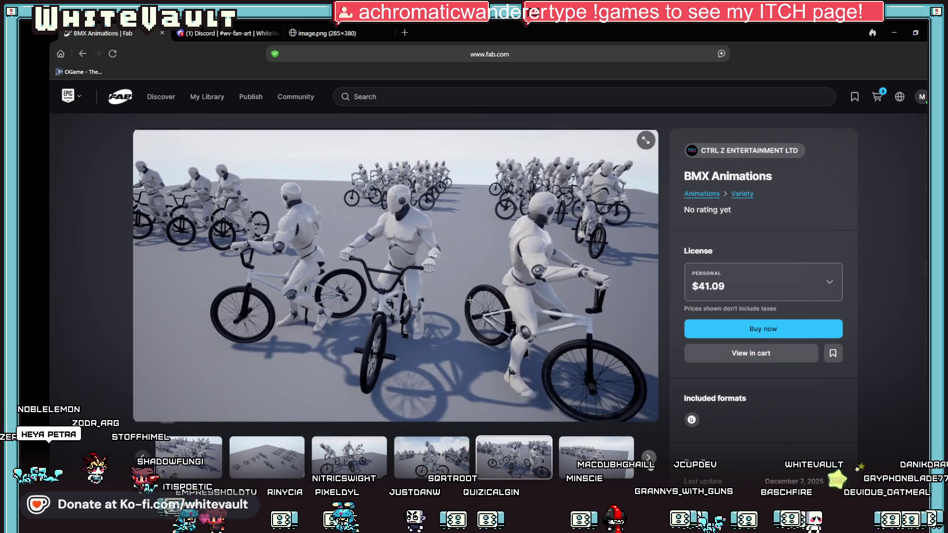
left_click(648, 459)
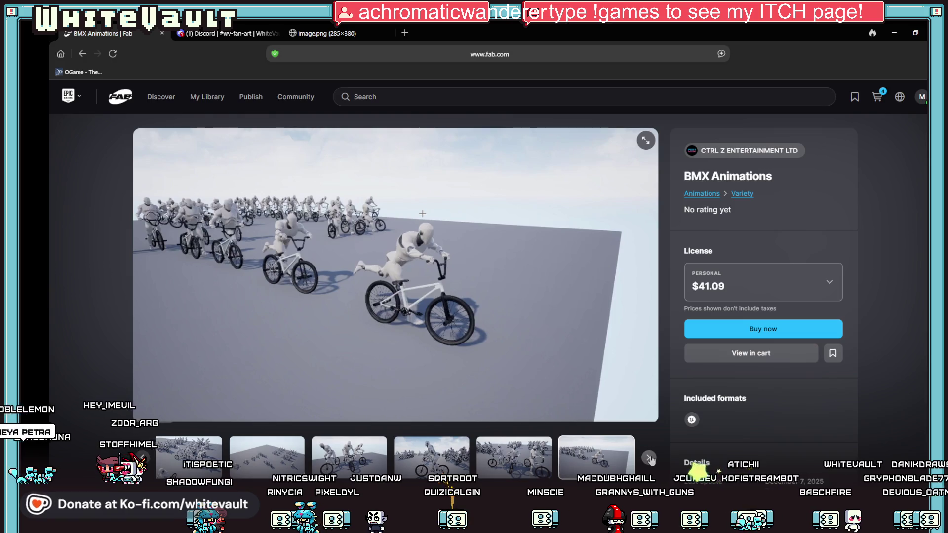
left_click(648, 458)
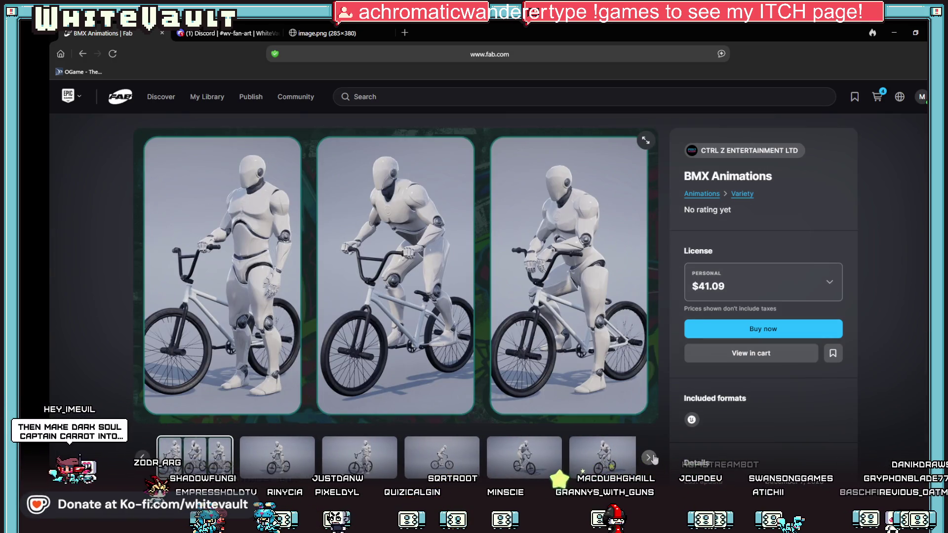
left_click(649, 458)
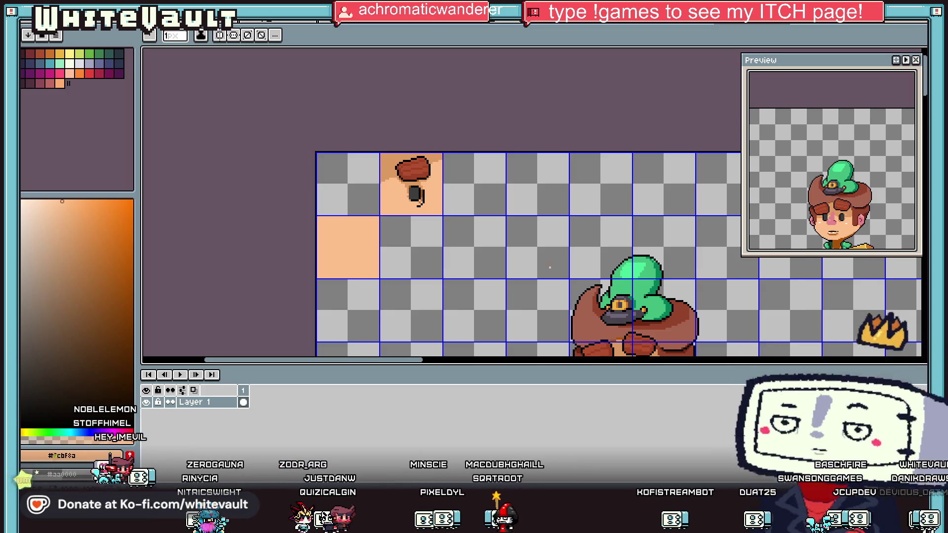
Step: Sample the white highlight colour from the face tile
scroll(509, 252, "down", 1)
scroll(520, 286, "up", 1)
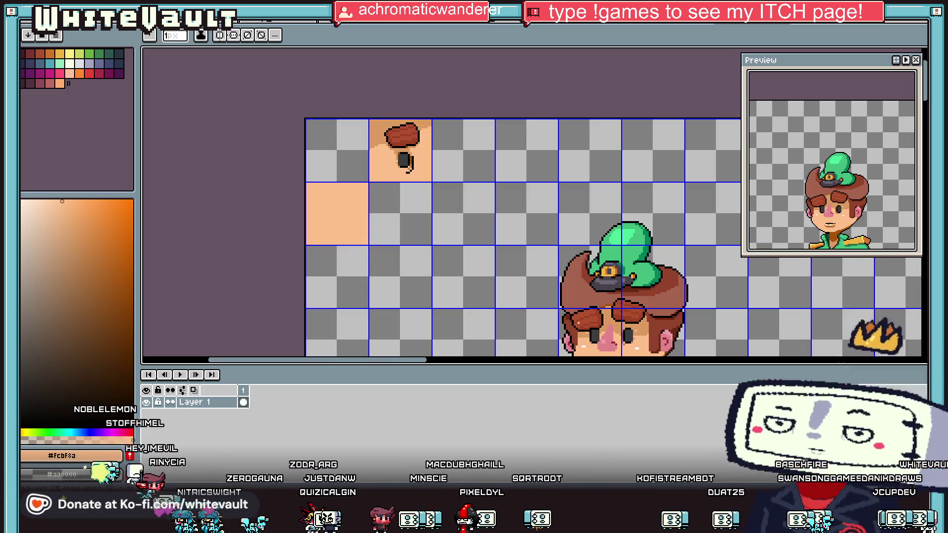
scroll(518, 257, "down", 1)
scroll(521, 311, "up", 1)
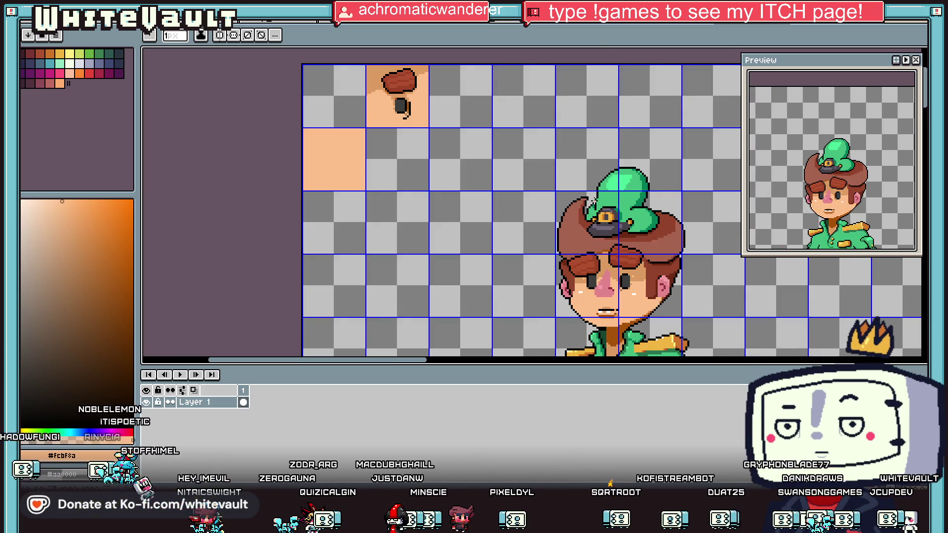
left_click(383, 118, "alt")
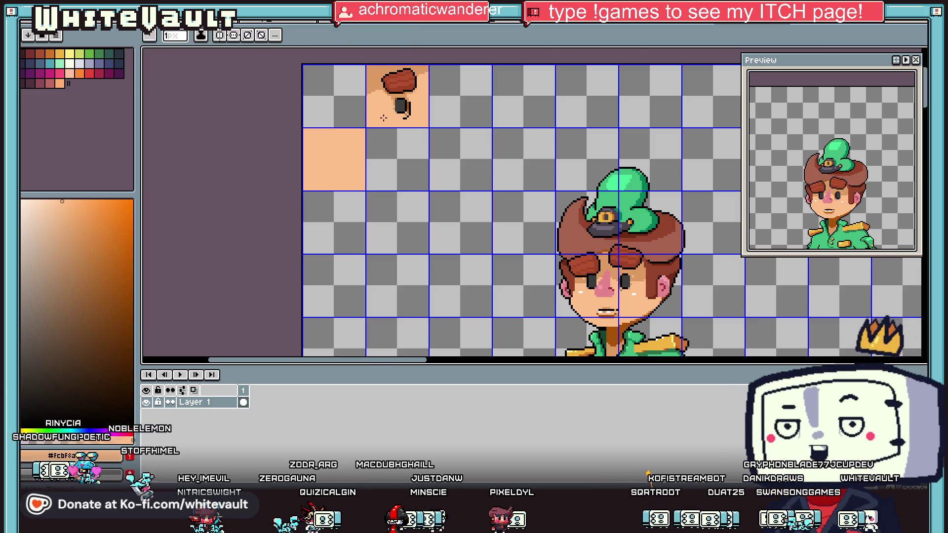
scroll(384, 118, "up", 1)
scroll(383, 117, "down", 1)
scroll(575, 284, "up", 2)
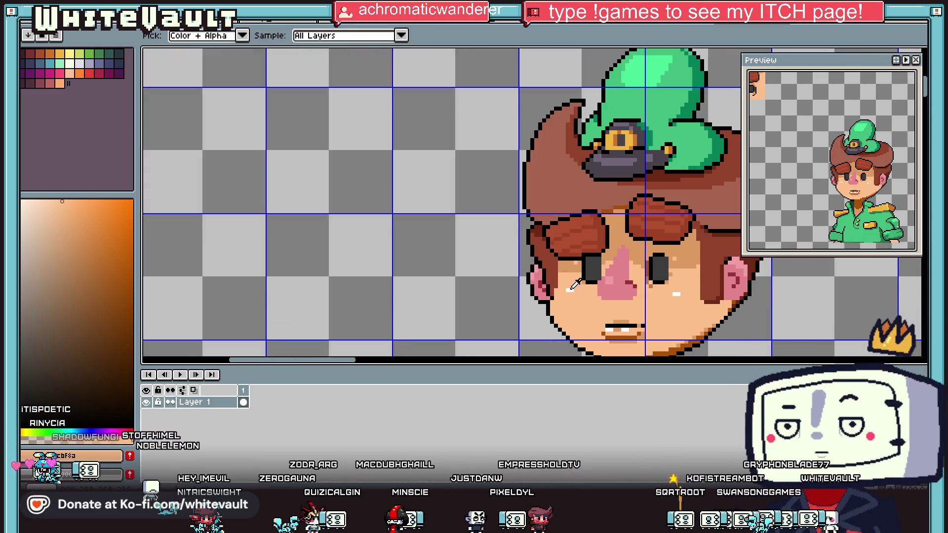
left_click(571, 289, "alt")
scroll(571, 289, "down", 3)
scroll(364, 159, "up", 4)
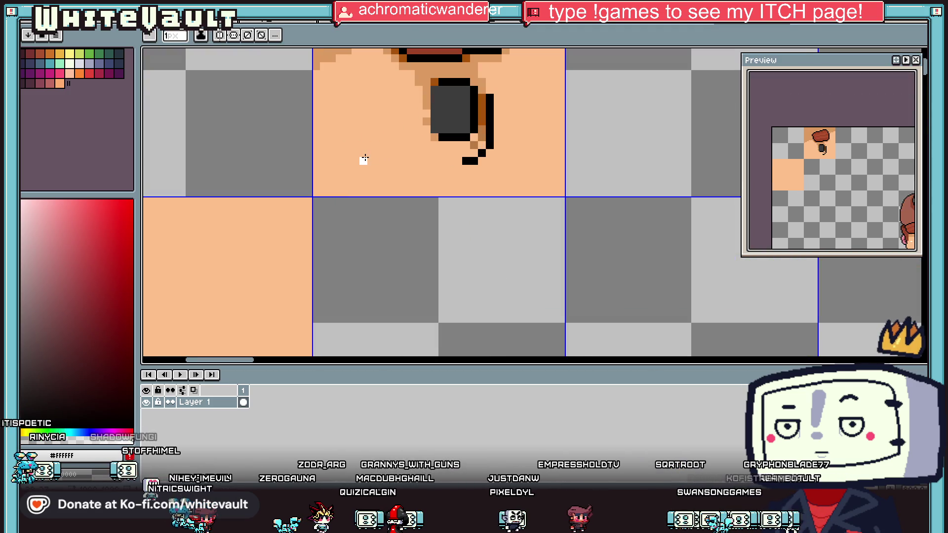
scroll(389, 167, "down", 3)
scroll(389, 171, "up", 2)
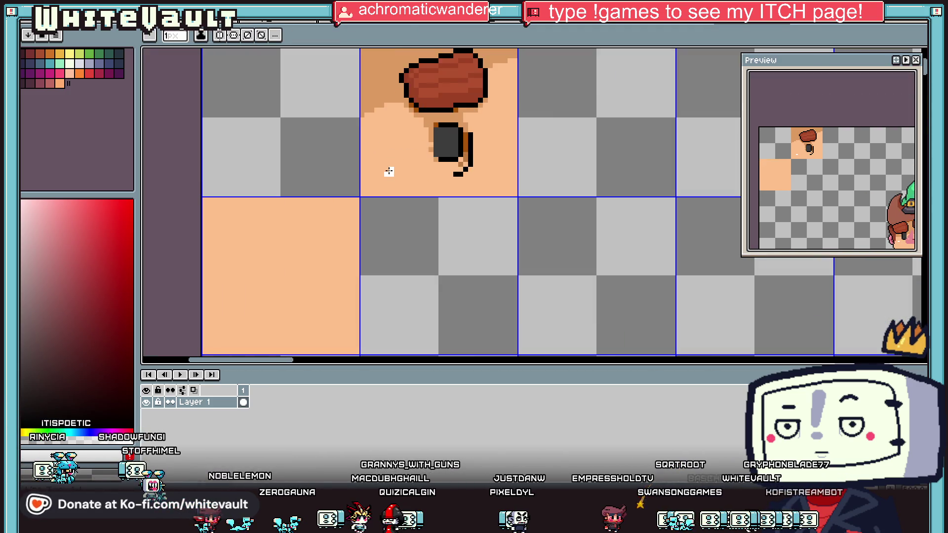
scroll(452, 189, "down", 2)
Step: Outline a pink blush shape around the white highlight and fill its inside with pink
key("alt")
left_click(685, 347, "alt")
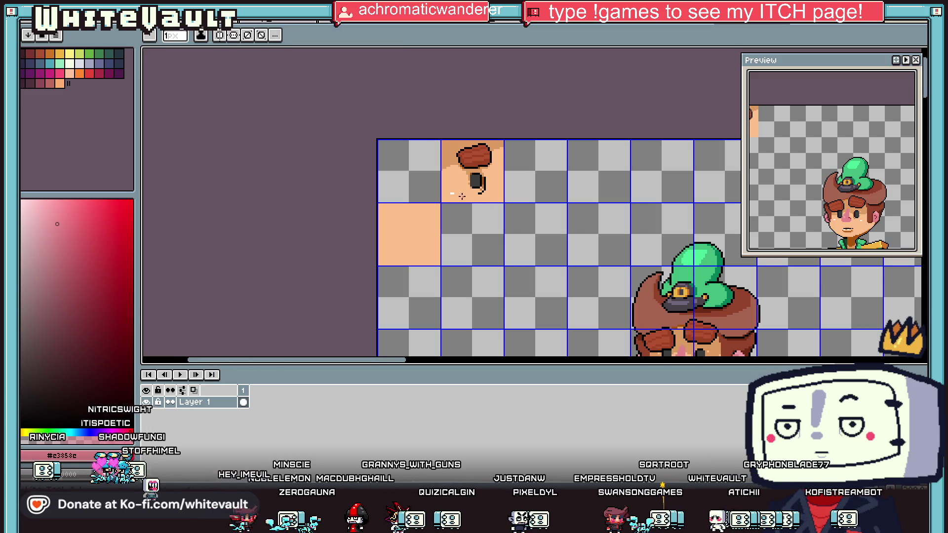
scroll(456, 192, "up", 3)
mouse_move(421, 171)
left_mouse_down()
mouse_move(499, 169)
mouse_move(516, 205)
left_mouse_up()
mouse_move(404, 185)
left_mouse_down()
mouse_move(421, 235)
mouse_move(486, 235)
mouse_move(517, 218)
left_mouse_up()
key("g")
left_click(499, 205)
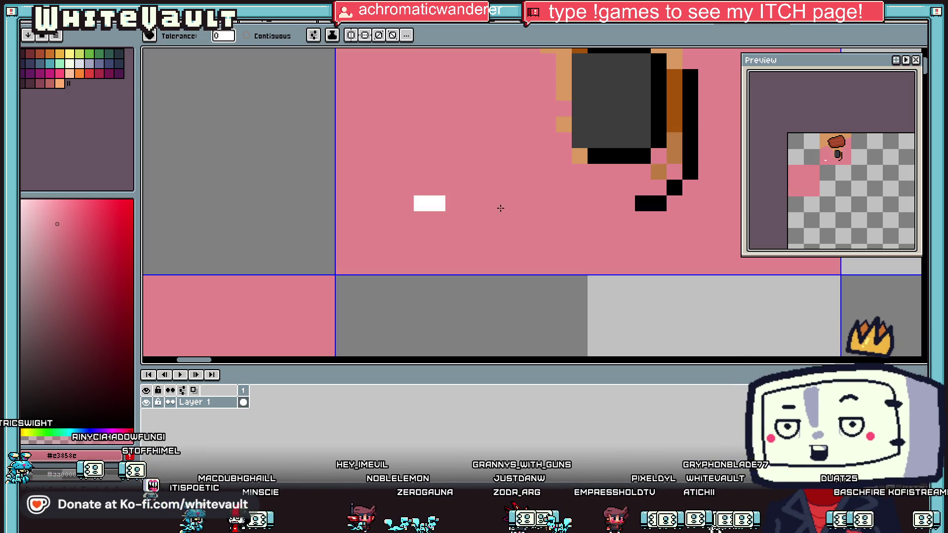
key("ctrl+z")
left_click(469, 191)
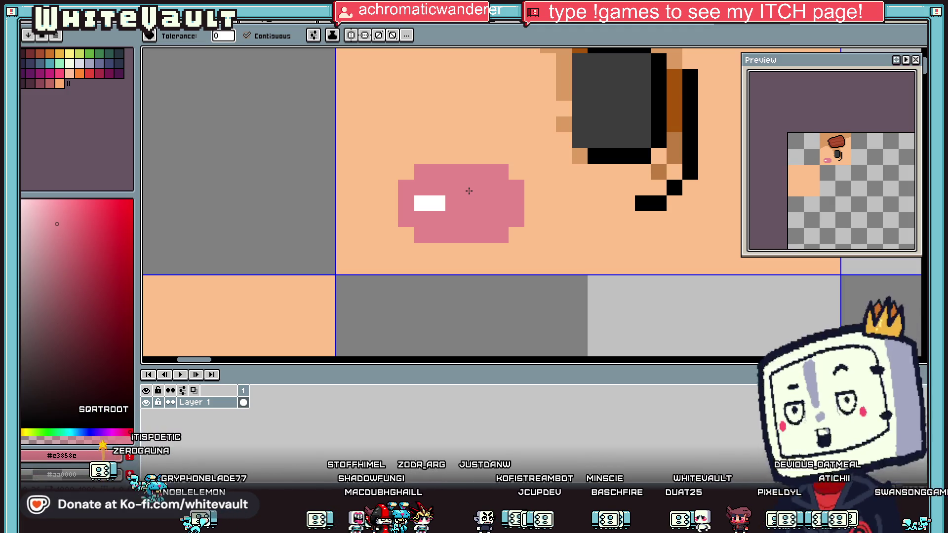
scroll(468, 191, "down", 5)
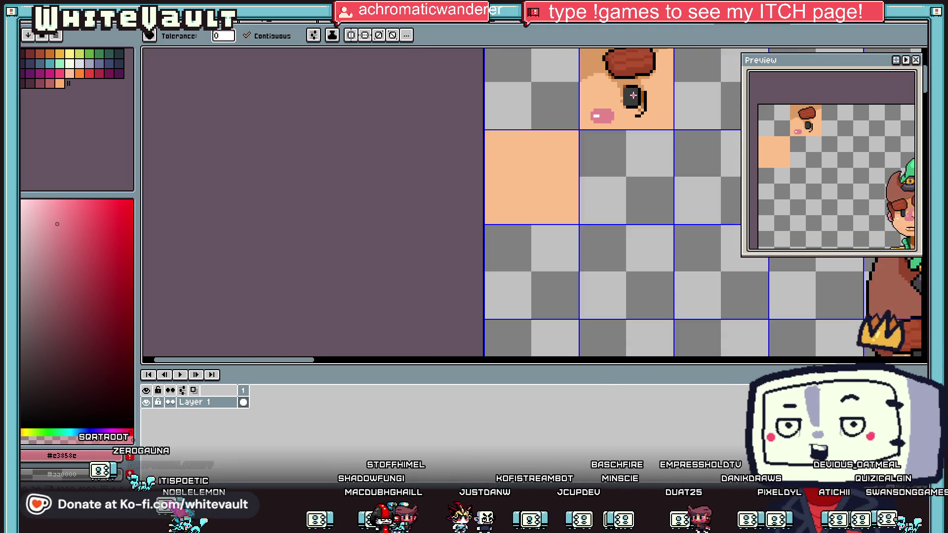
Step: Paint a filled pink rectangle covering one tile of the sheet
scroll(632, 101, "up", 2)
scroll(478, 112, "up", 1)
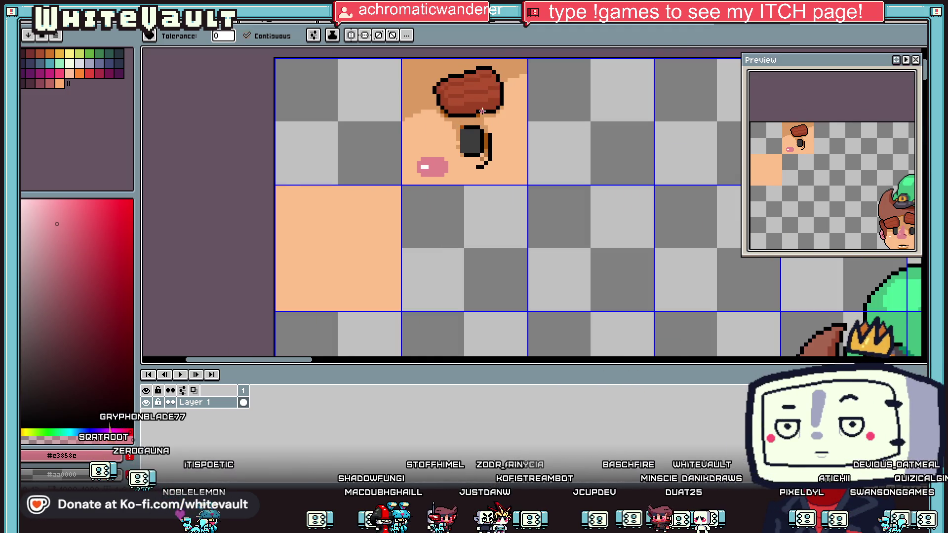
scroll(499, 113, "down", 2)
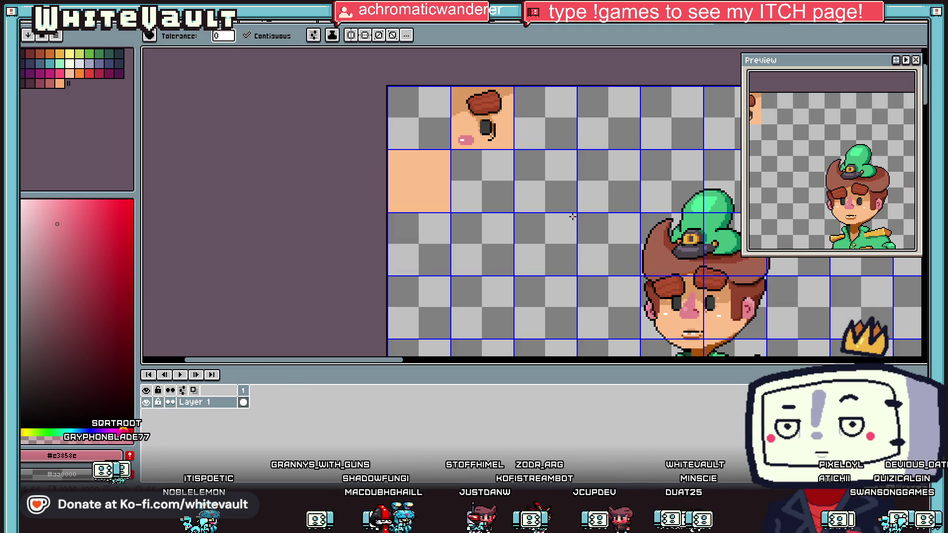
key("i")
scroll(514, 194, "up", 1)
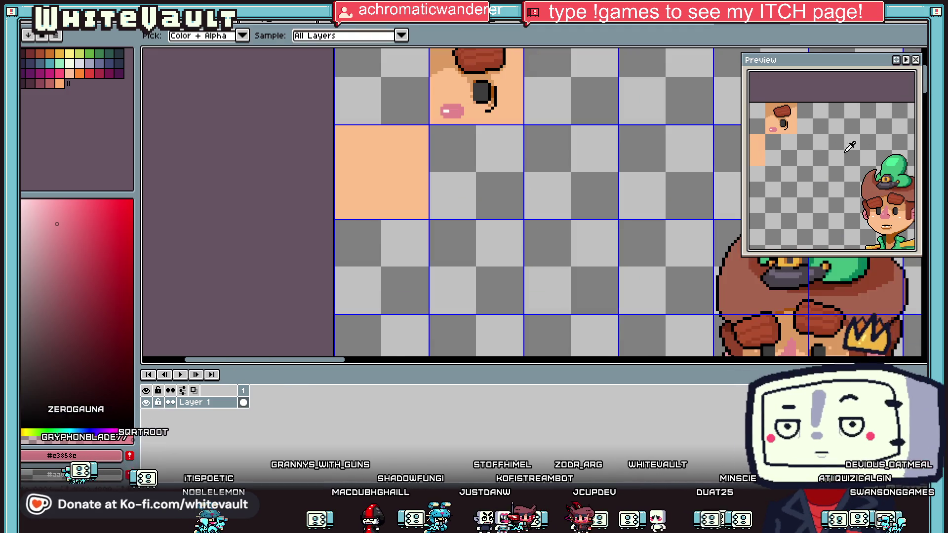
key("u")
key("u")
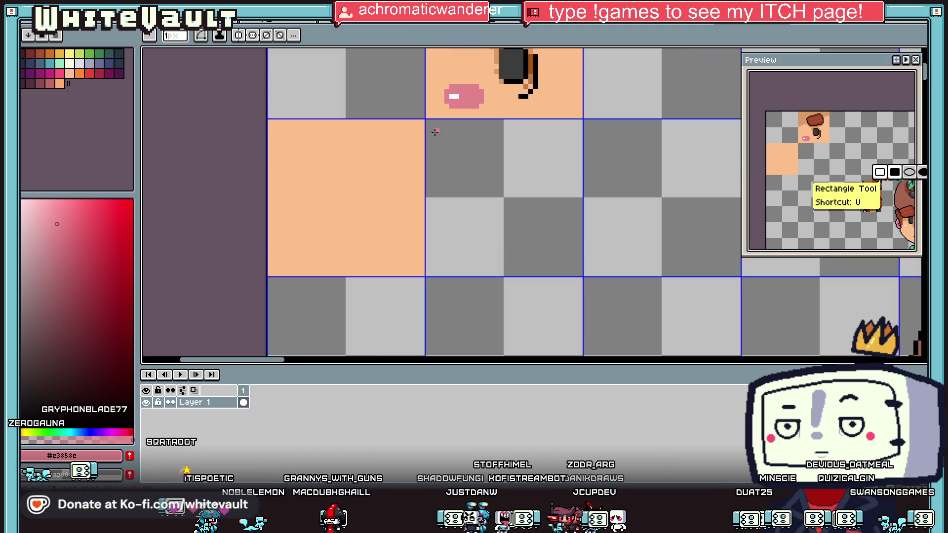
scroll(428, 122, "up", 1)
left_click_drag(429, 122, 580, 274)
Step: Paint a vertical light-pink stroke with a 7px brush on the pink tile
scroll(597, 264, "down", 4)
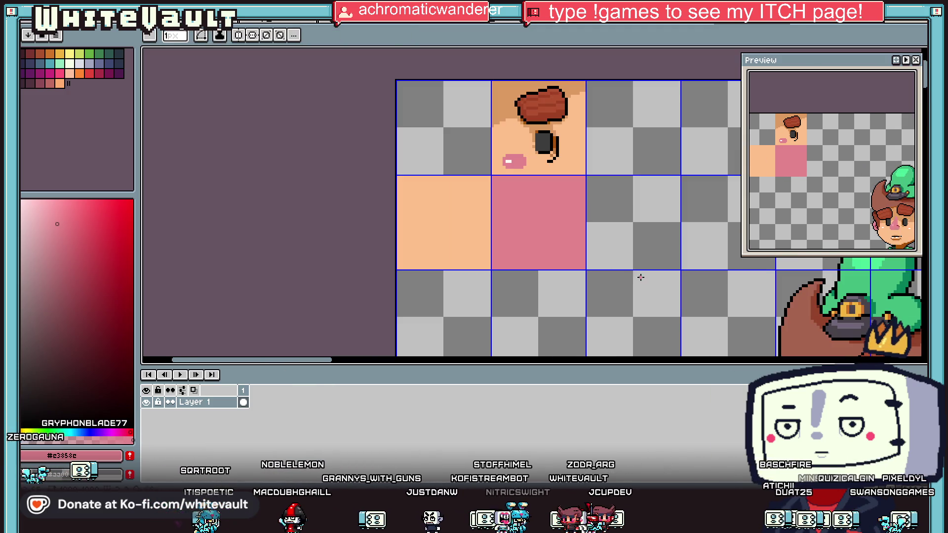
key("i")
scroll(691, 301, "up", 2)
left_click(644, 273)
scroll(518, 196, "down", 1)
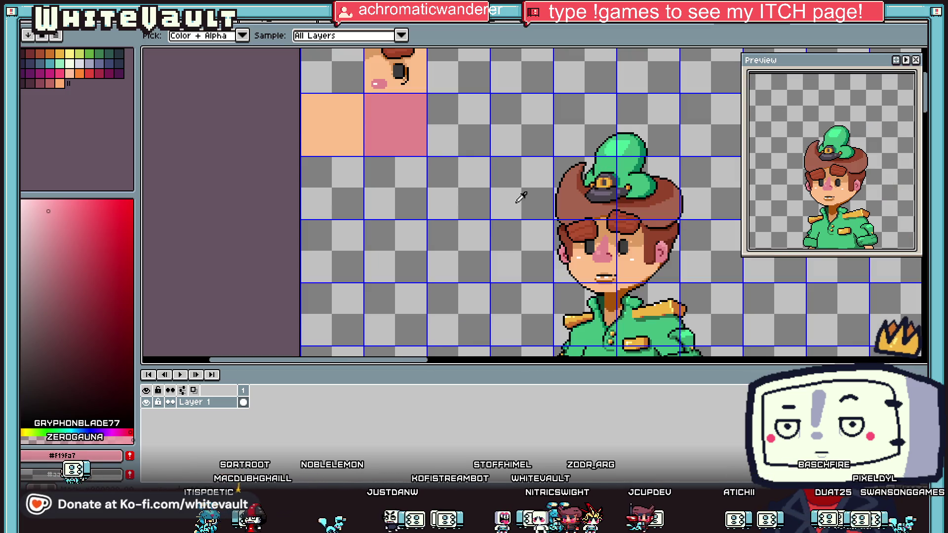
key("u")
scroll(392, 112, "up", 3)
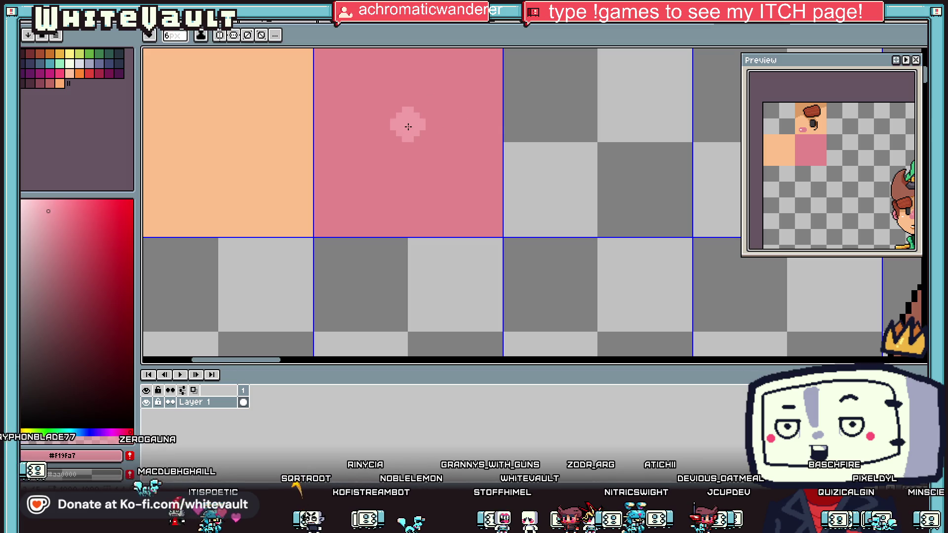
key("b")
left_click_drag(404, 92, 407, 146)
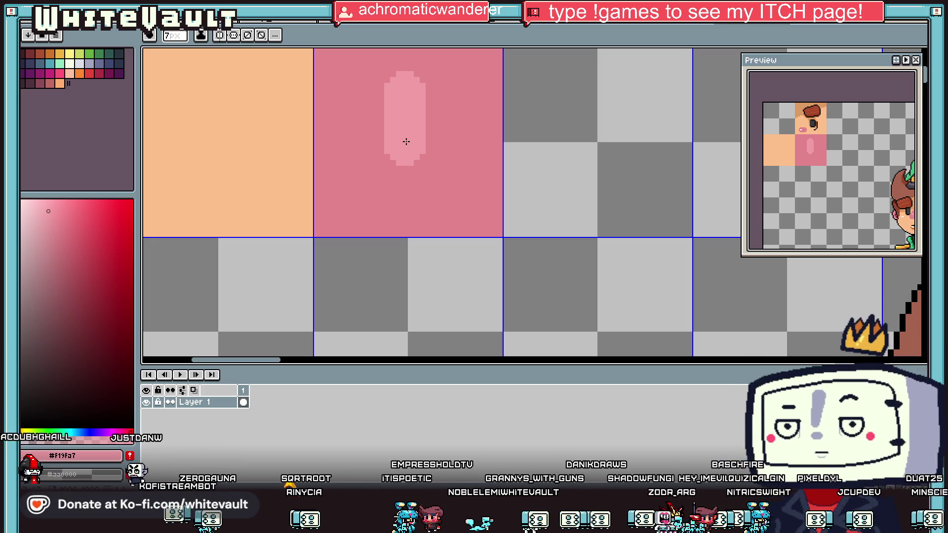
Step: Select the light-pink oval and nudge it down one pixel
scroll(405, 142, "down", 3)
scroll(463, 137, "up", 3)
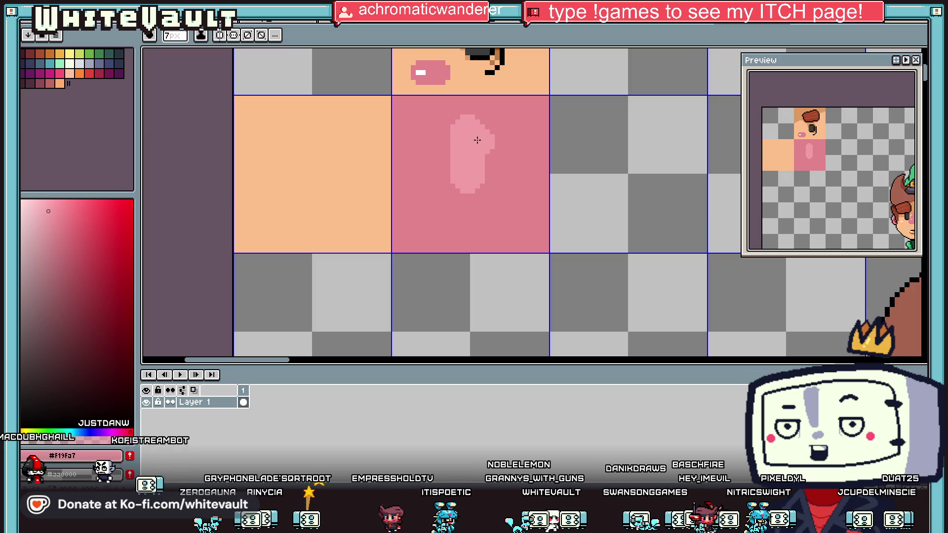
key("m")
mouse_move(428, 102)
left_mouse_down()
mouse_move(520, 204)
mouse_move(518, 217)
left_mouse_up()
key("ctrl+d")
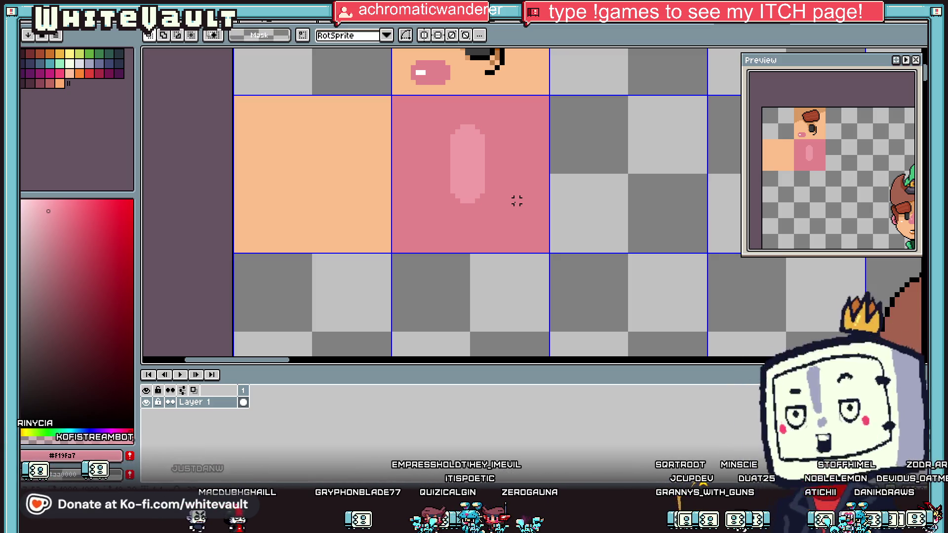
Step: Extend the light-pink pill shape with pixels along its side and bottom edge
scroll(410, 135, "down", 4)
scroll(433, 132, "up", 3)
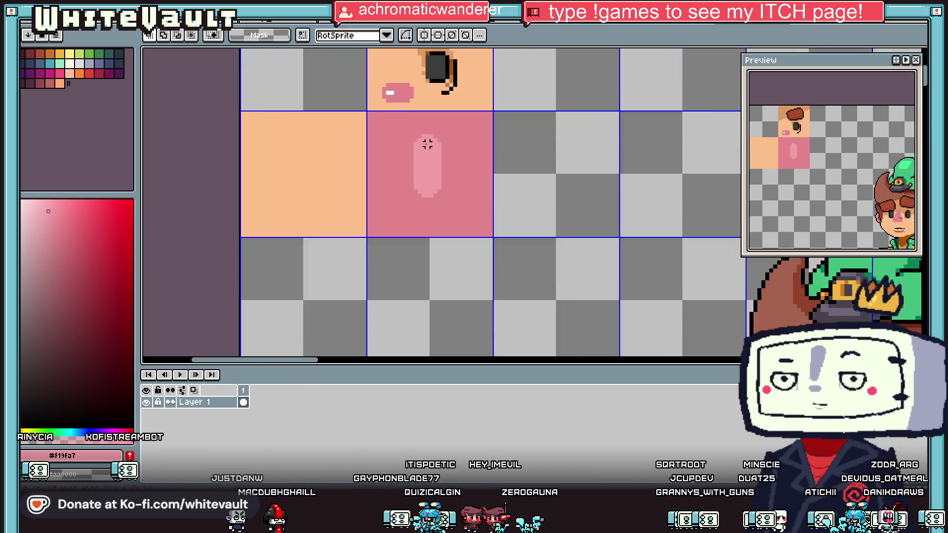
key("i")
scroll(429, 173, "up", 2)
key("b")
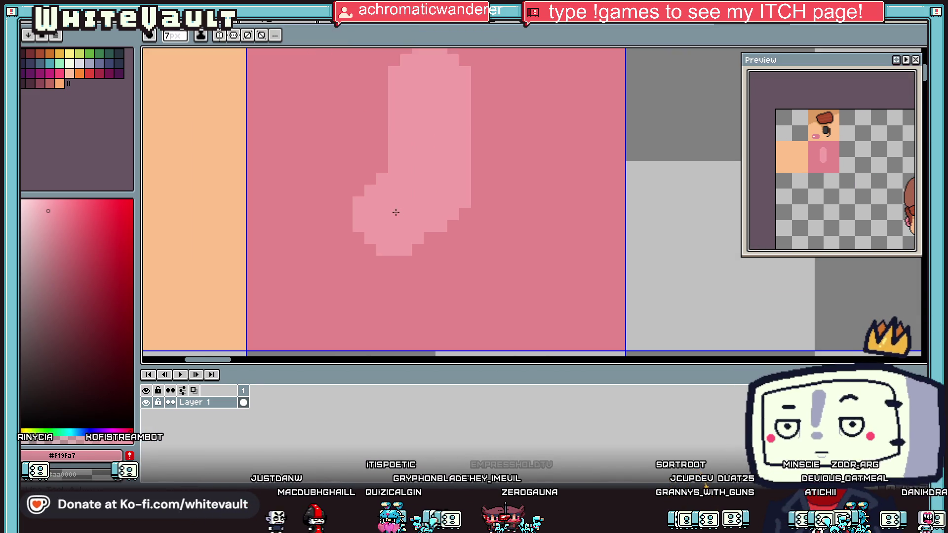
left_click(398, 214)
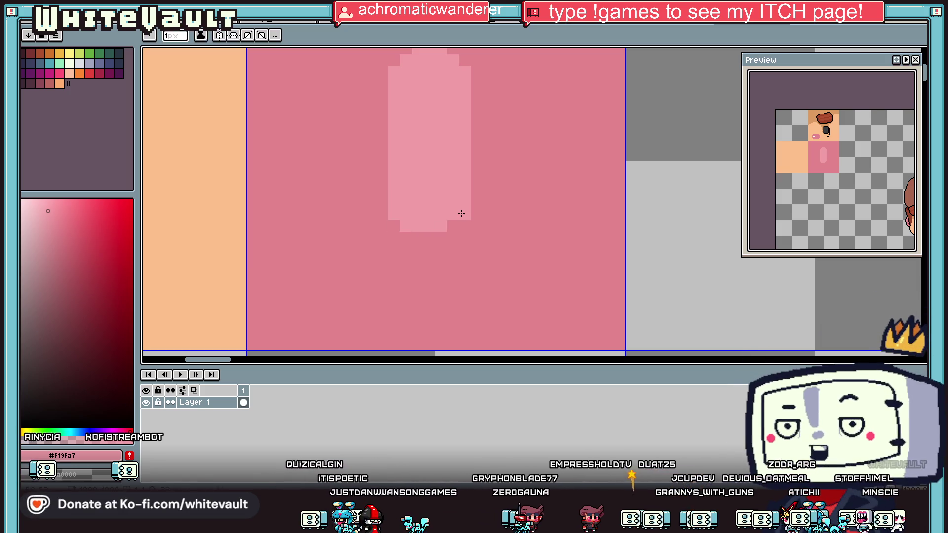
left_click_drag(420, 236, 447, 236)
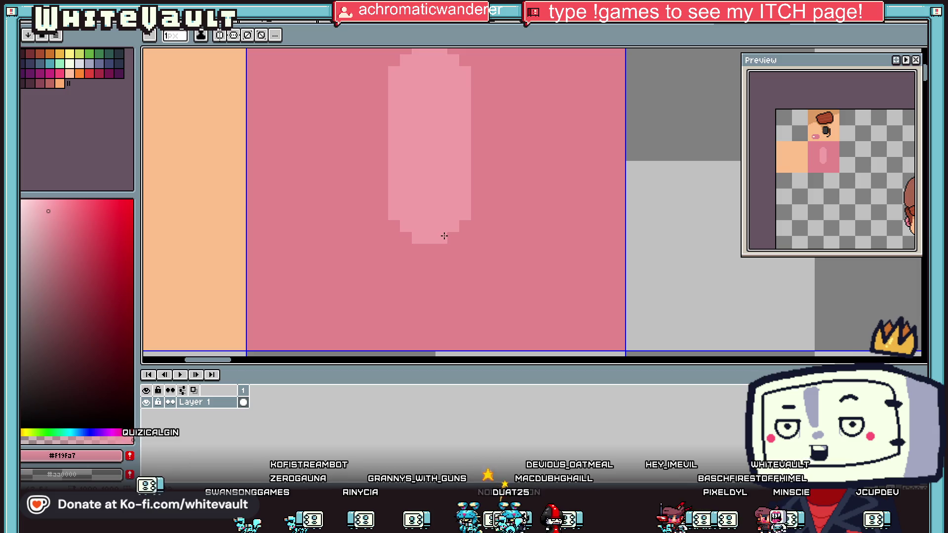
Step: Pan back to the character and sample the tile's darker pink
scroll(444, 236, "down", 2)
scroll(478, 271, "down", 2)
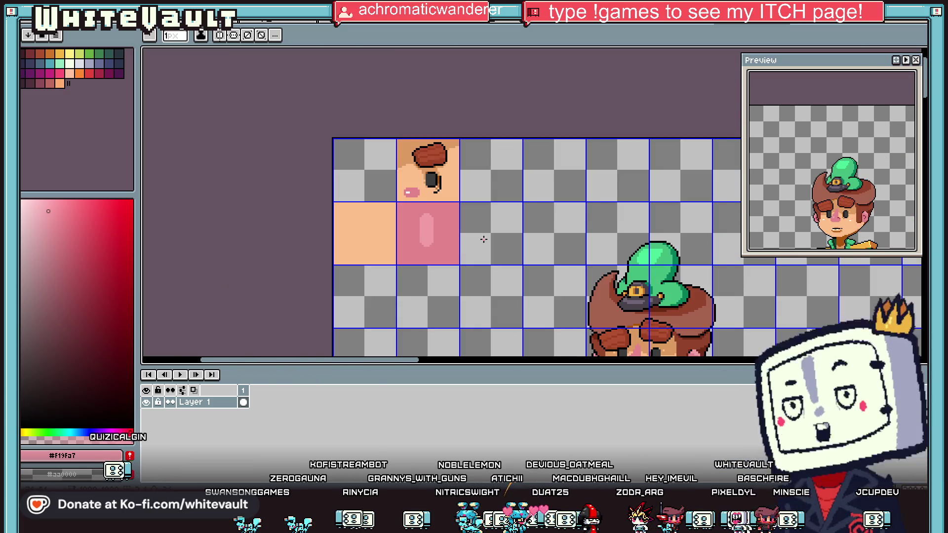
left_click_drag(482, 239, 560, 290)
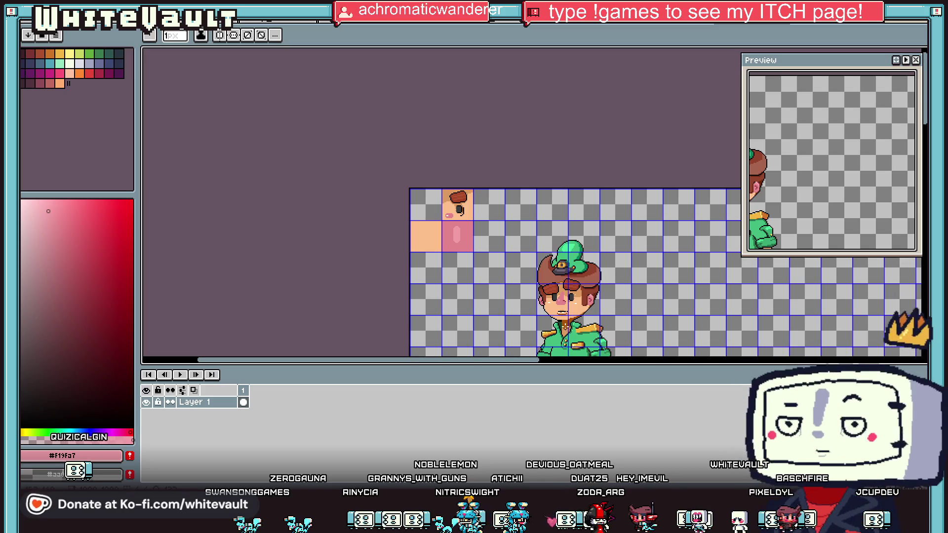
scroll(531, 282, "up", 1)
key("i")
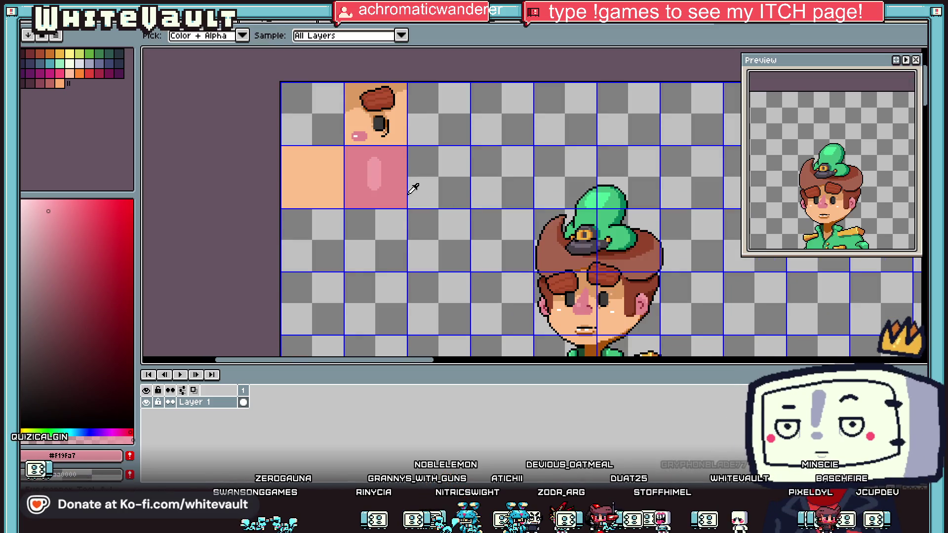
left_click(402, 188)
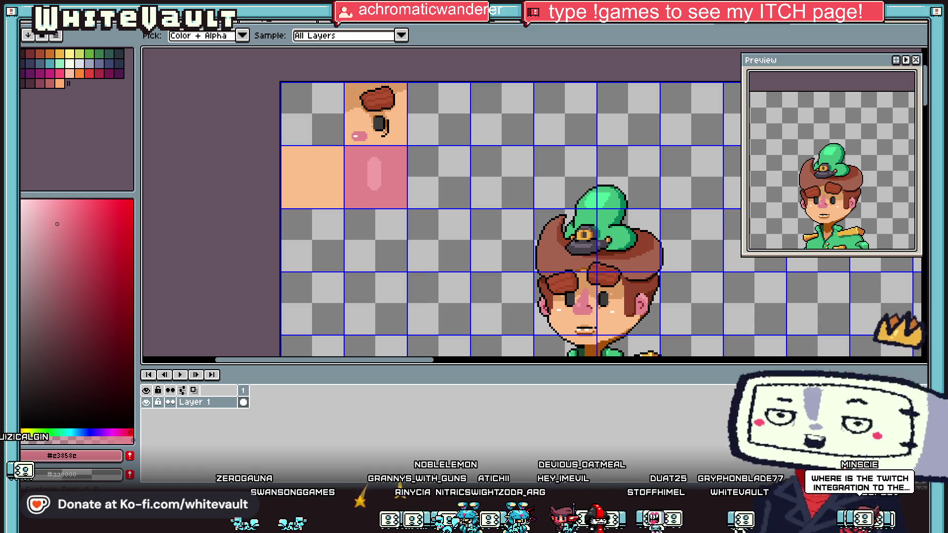
left_click(921, 174)
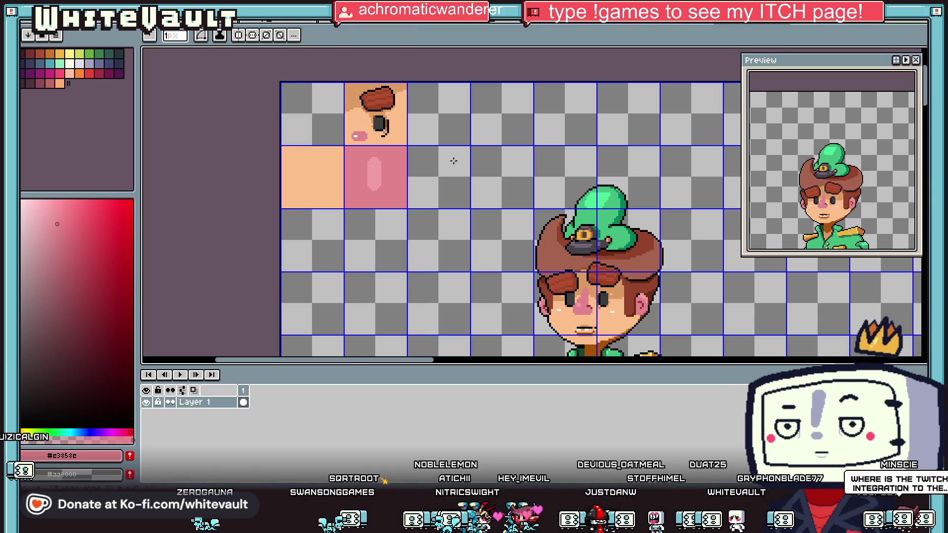
scroll(413, 148, "up", 1)
Step: Fill the tile beside the pill tile with matching pink, then eyedrop the face's dark red
left_click_drag(401, 145, 524, 268)
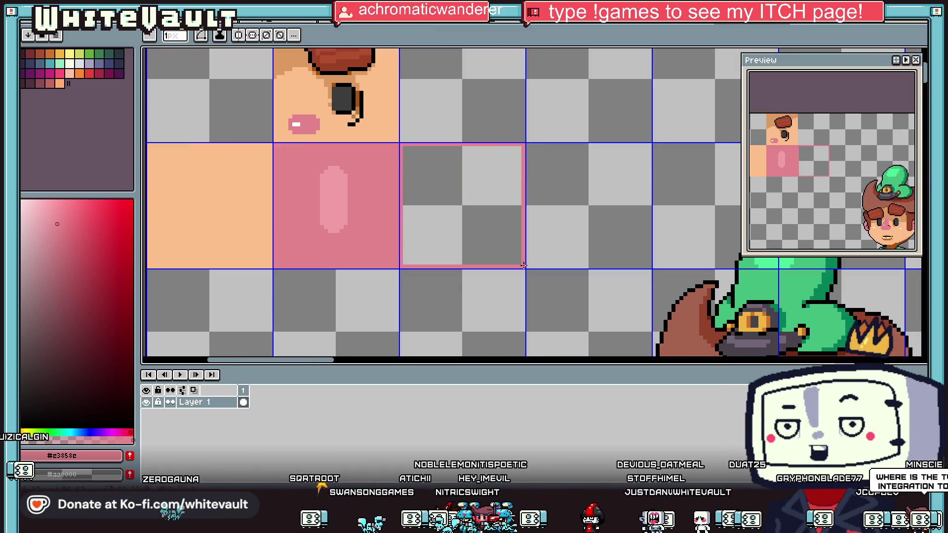
scroll(524, 268, "down", 2)
key("i")
scroll(668, 328, "up", 2)
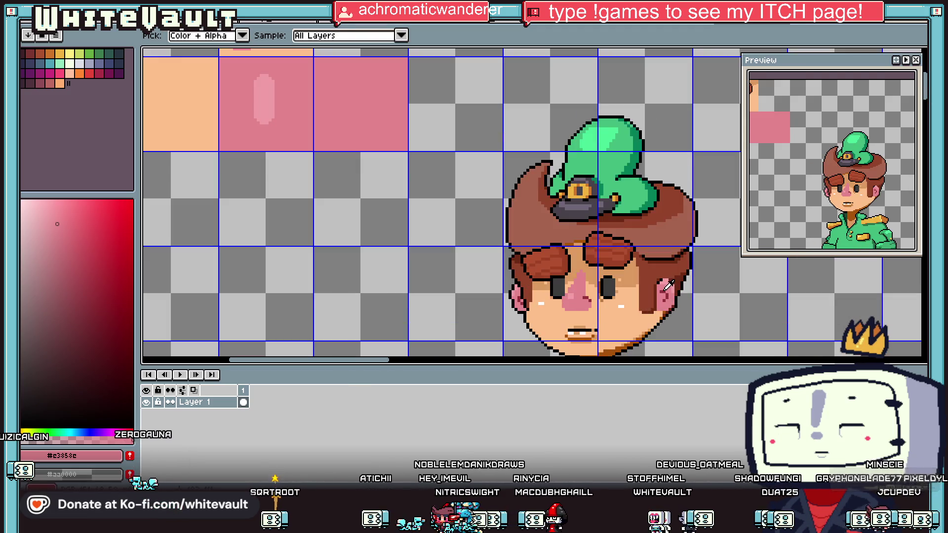
scroll(454, 114, "down", 2)
scroll(455, 115, "up", 1)
scroll(395, 150, "up", 3)
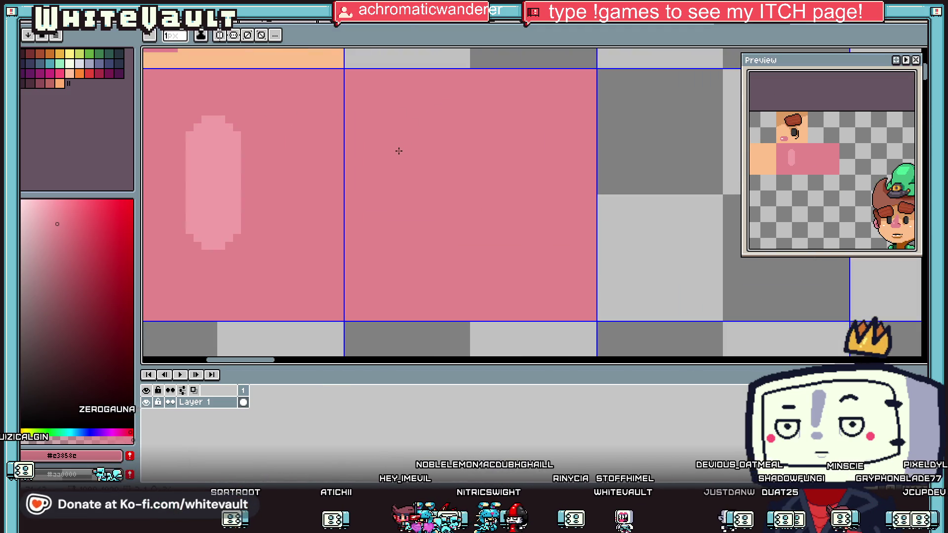
scroll(510, 212, "down", 3)
scroll(657, 314, "down", 2)
scroll(667, 348, "up", 2)
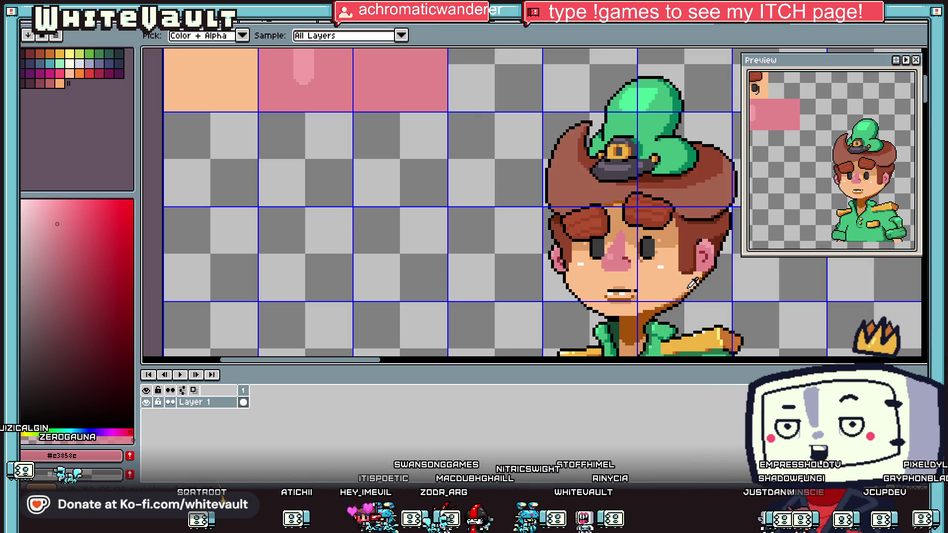
left_click(653, 236)
Step: Draw a dark-red vertical hook stroke in the new pink tile with the pencil
scroll(491, 106, "down", 2)
key("b")
scroll(461, 110, "up", 3)
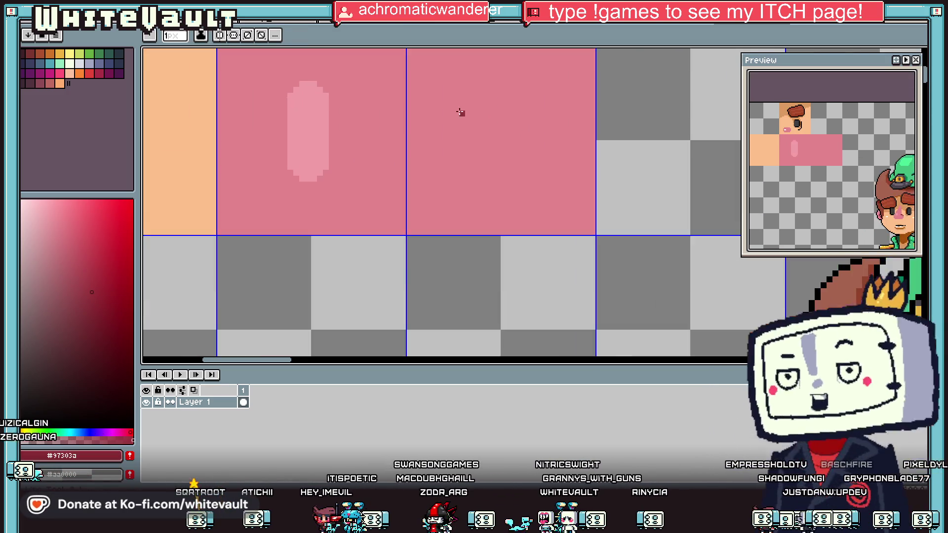
scroll(442, 101, "up", 1)
mouse_move(442, 101)
left_mouse_down()
mouse_move(522, 101)
mouse_move(536, 113)
mouse_move(547, 127)
mouse_move(548, 190)
mouse_move(520, 219)
mouse_move(439, 218)
left_mouse_up()
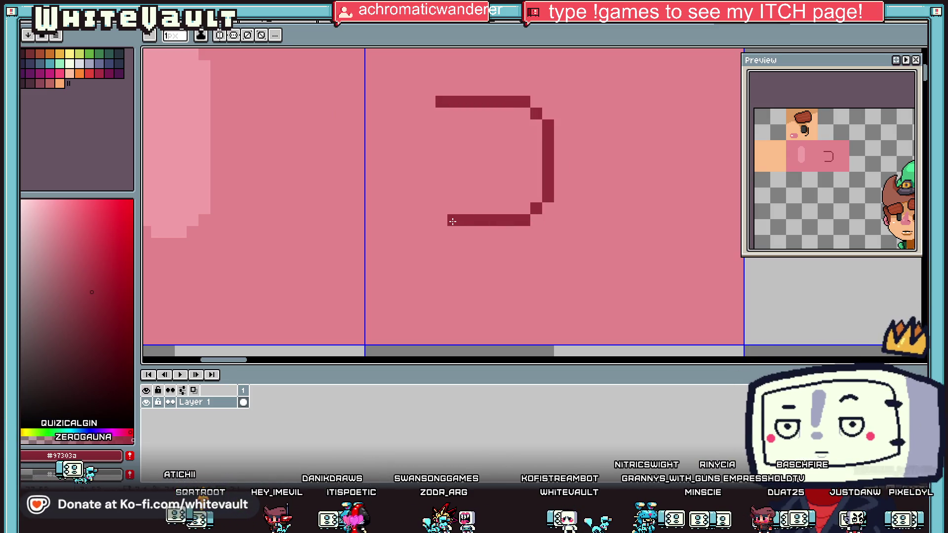
Step: Eyedrop black and use the line tool to cap the dark-red hook's ends with black pixels
scroll(447, 218, "down", 2)
key("i")
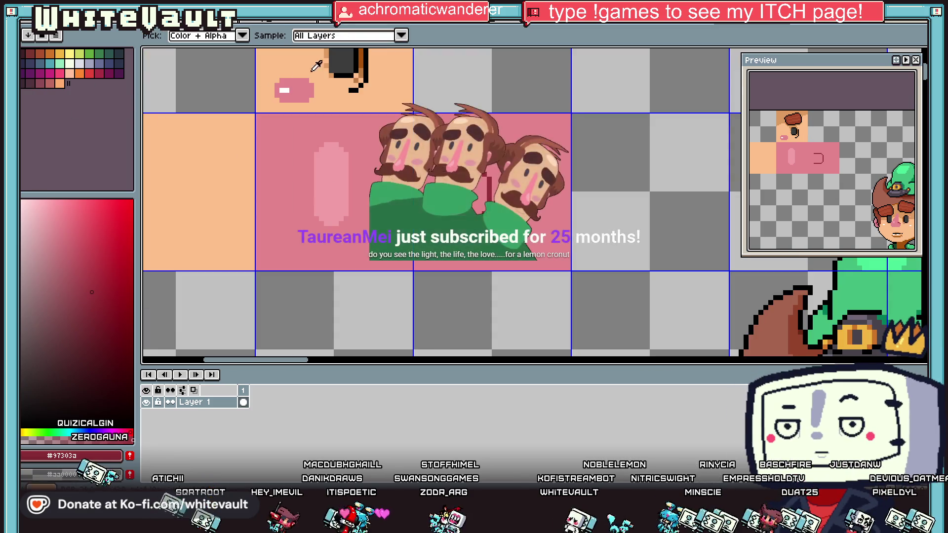
left_click(353, 72)
scroll(442, 175, "up", 2)
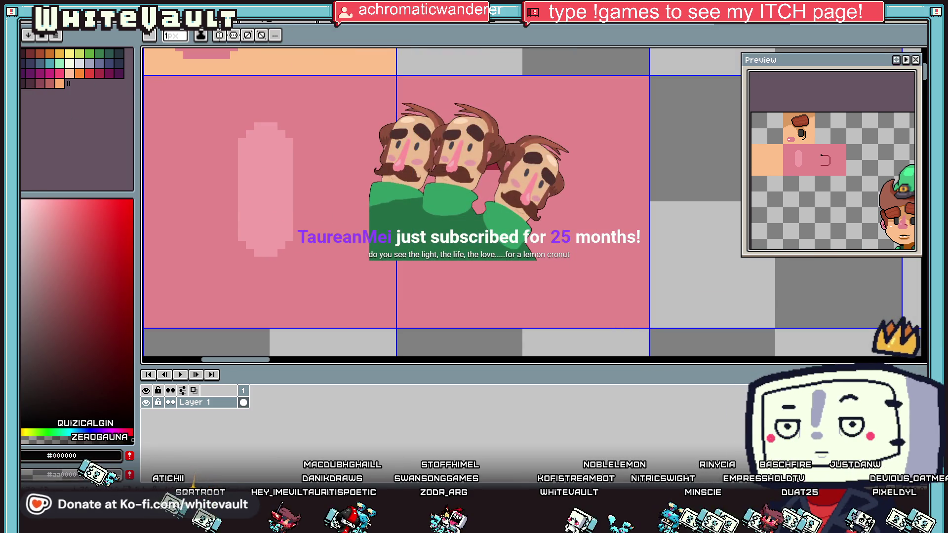
key("i")
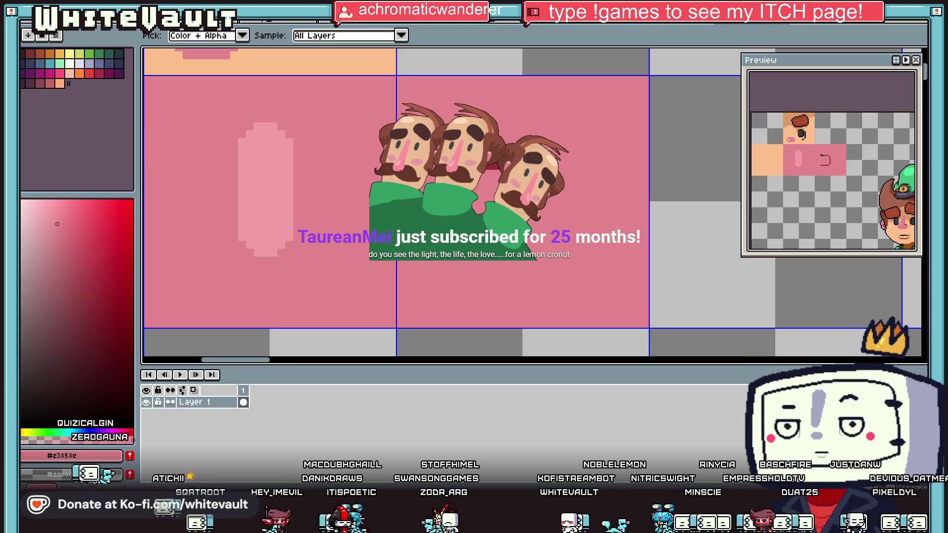
key("l")
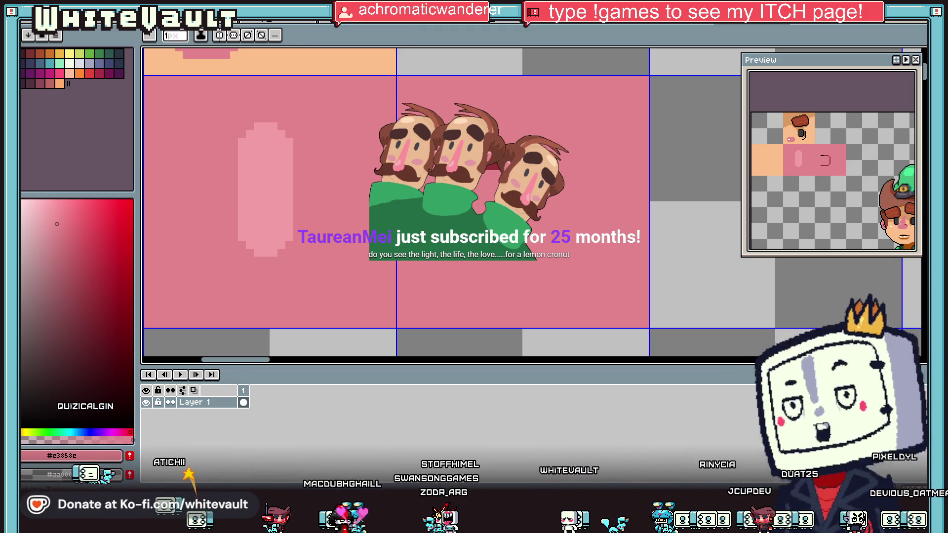
left_click(474, 207, "alt")
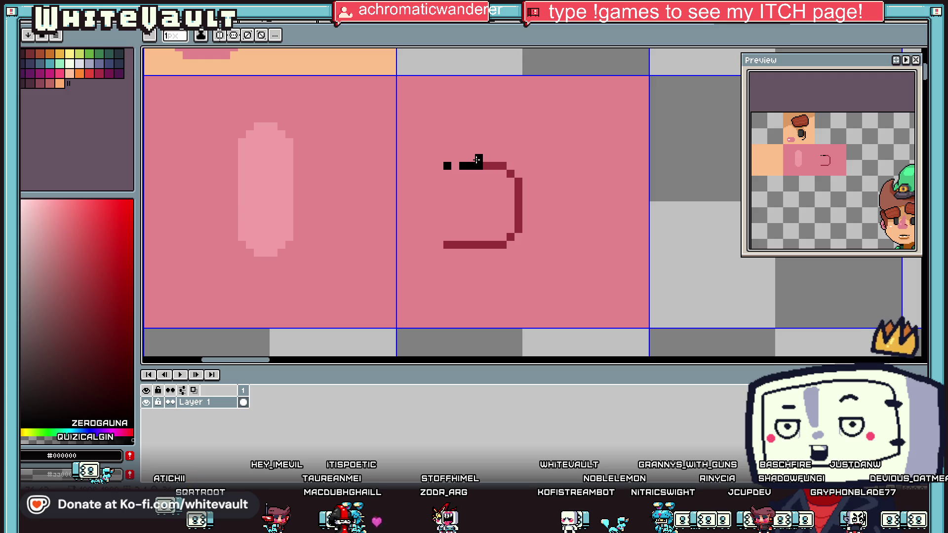
scroll(535, 186, "down", 3)
scroll(535, 186, "up", 5)
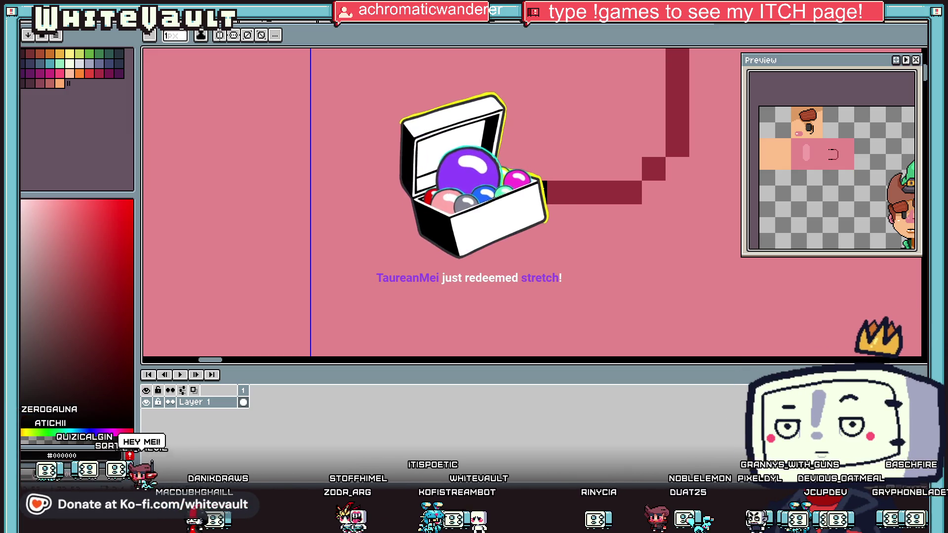
scroll(563, 191, "down", 4)
scroll(566, 191, "up", 2)
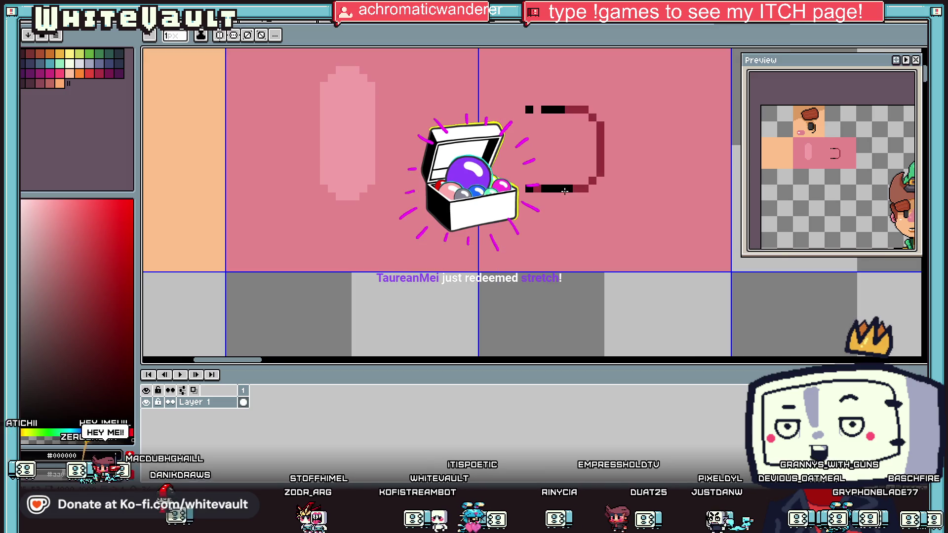
Step: Re-sample the D shape's dark red (#97303a) and ready the magic wand
key("alt")
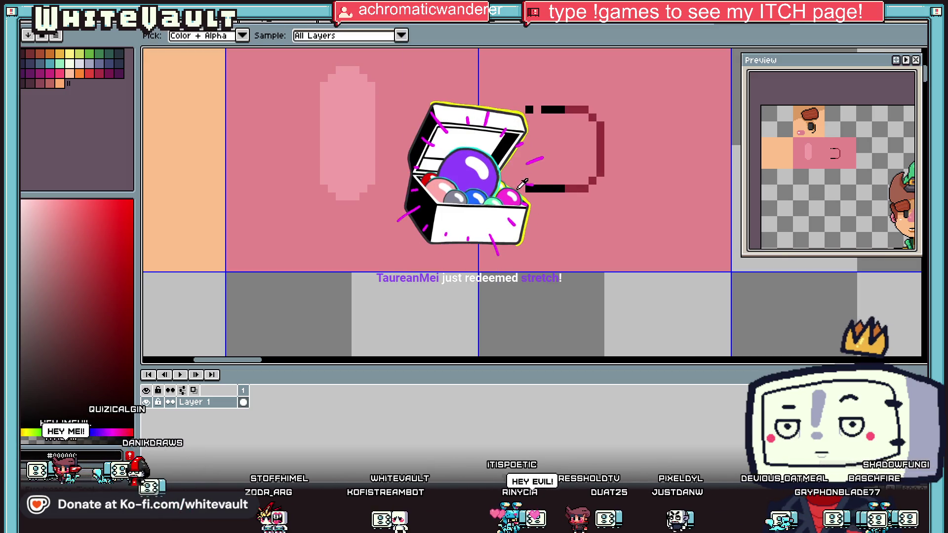
left_click(566, 186)
scroll(572, 178, "down", 3)
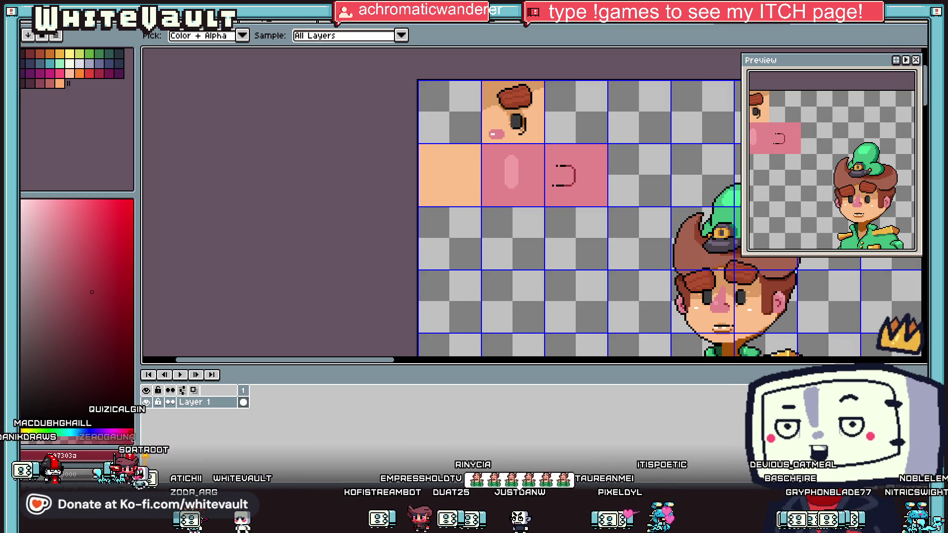
key("w")
scroll(581, 176, "up", 1)
Step: Select the D shape in the pink tile and shift it slightly left
scroll(581, 176, "up", 1)
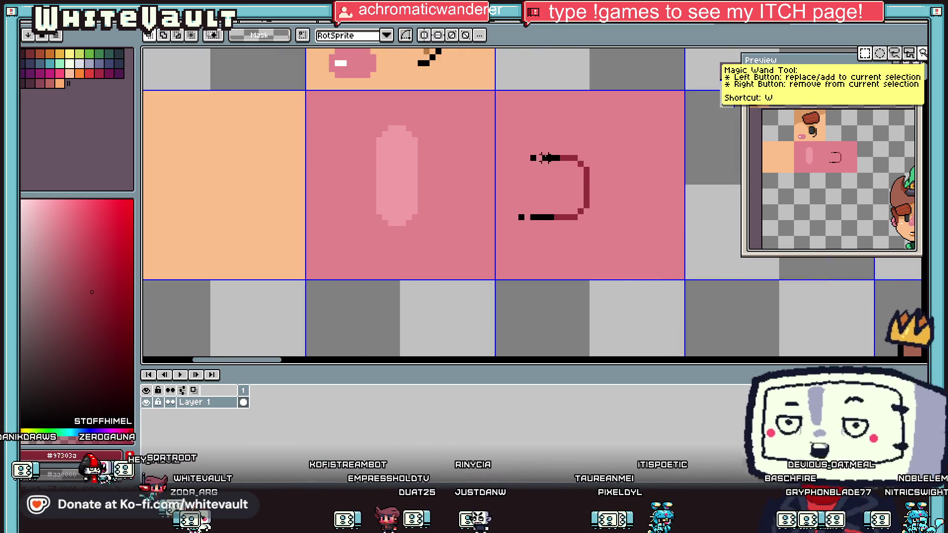
key("u")
mouse_move(502, 140)
left_mouse_down()
mouse_move(627, 252)
mouse_move(609, 231)
mouse_move(626, 222)
mouse_move(620, 227)
left_mouse_up()
key("ctrl+d")
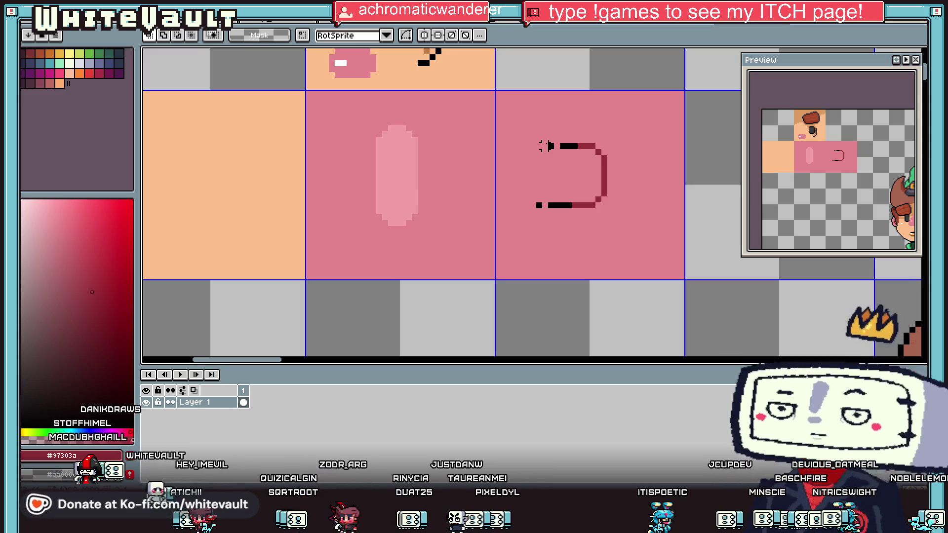
Step: Fill the tile right of the mouth-curve tile with a light-pink filled rectangle
key("i")
scroll(567, 150, "down", 2)
scroll(528, 158, "up", 1)
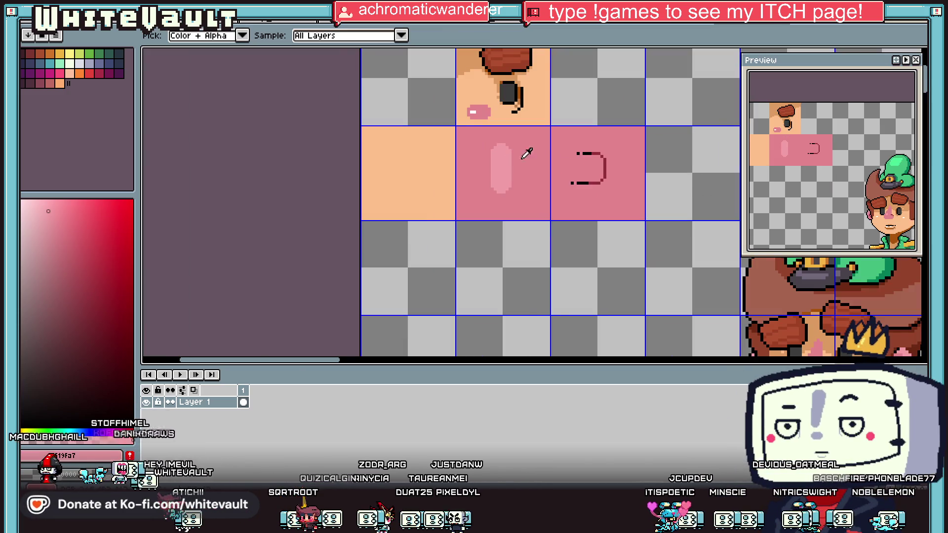
scroll(525, 154, "down", 1)
left_click(922, 172)
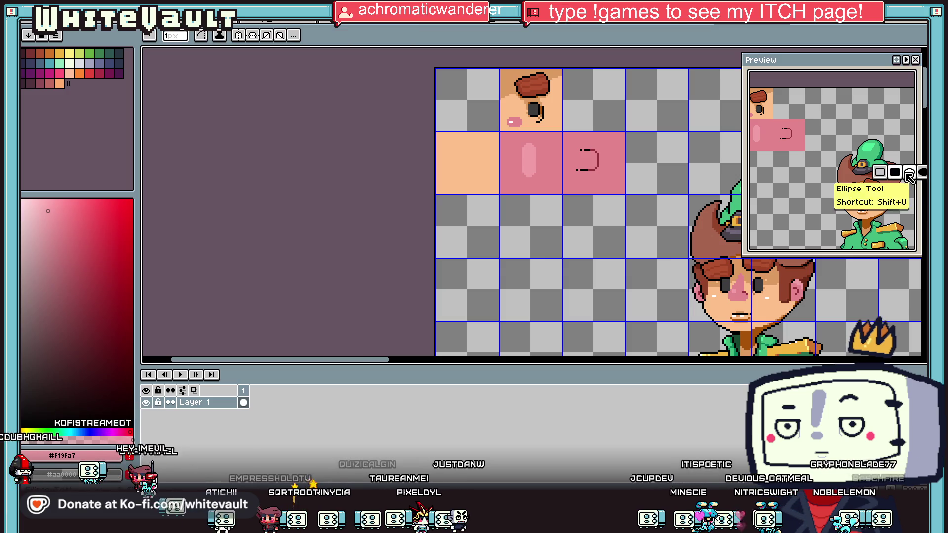
left_click(908, 176)
scroll(661, 137, "up", 2)
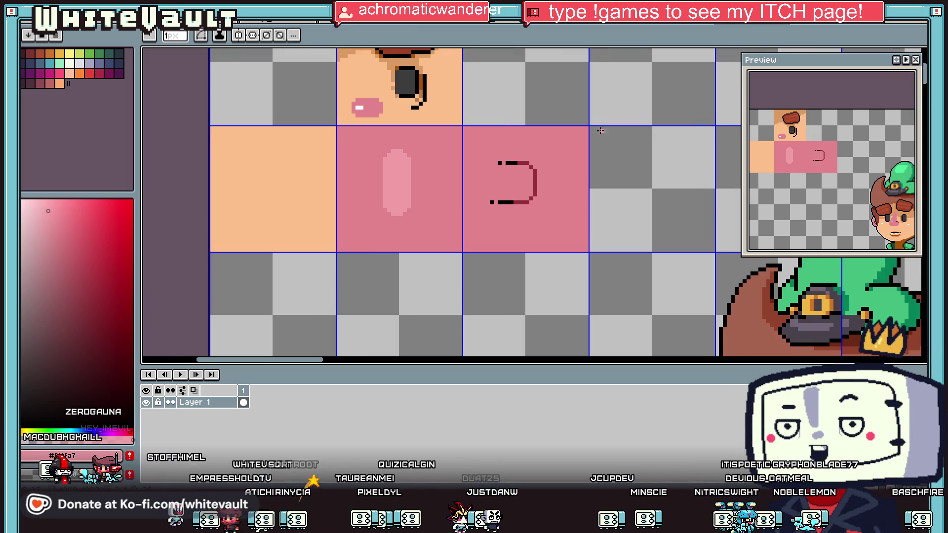
left_click_drag(613, 155, 711, 249)
scroll(710, 246, "down", 2)
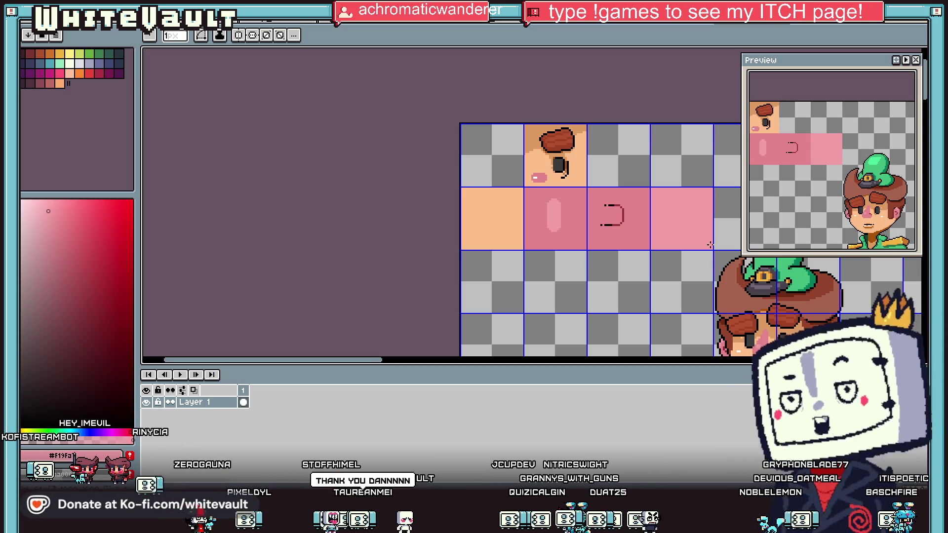
scroll(732, 242, "down", 2)
Step: Marquee the whole soldier bust and drag it further right, clear of the face tiles
left_click_drag(489, 362, 533, 362)
key("m")
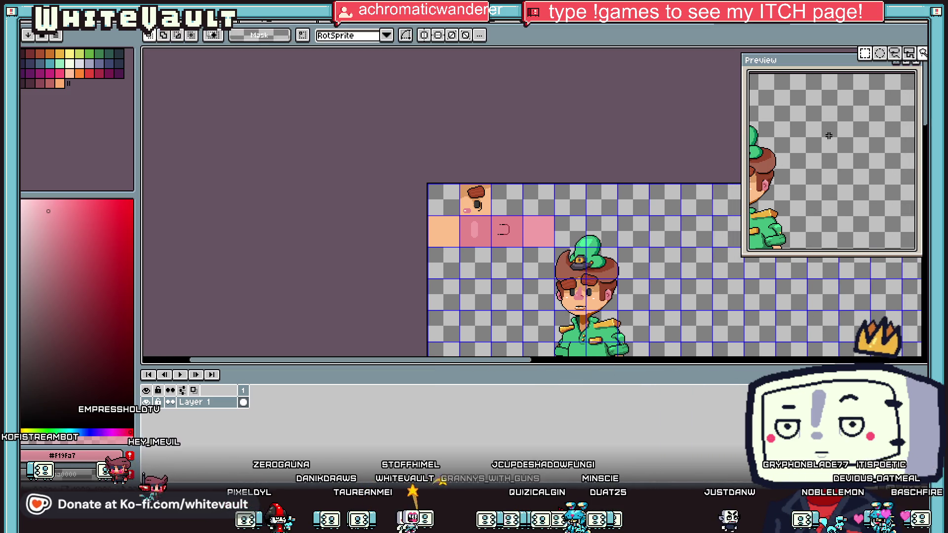
scroll(588, 279, "down", 2)
mouse_move(674, 187)
left_mouse_down()
mouse_move(610, 296)
mouse_move(604, 277)
mouse_move(575, 277)
left_mouse_up()
scroll(604, 276, "up", 3)
scroll(629, 183, "down", 2)
left_click_drag(629, 183, 716, 183)
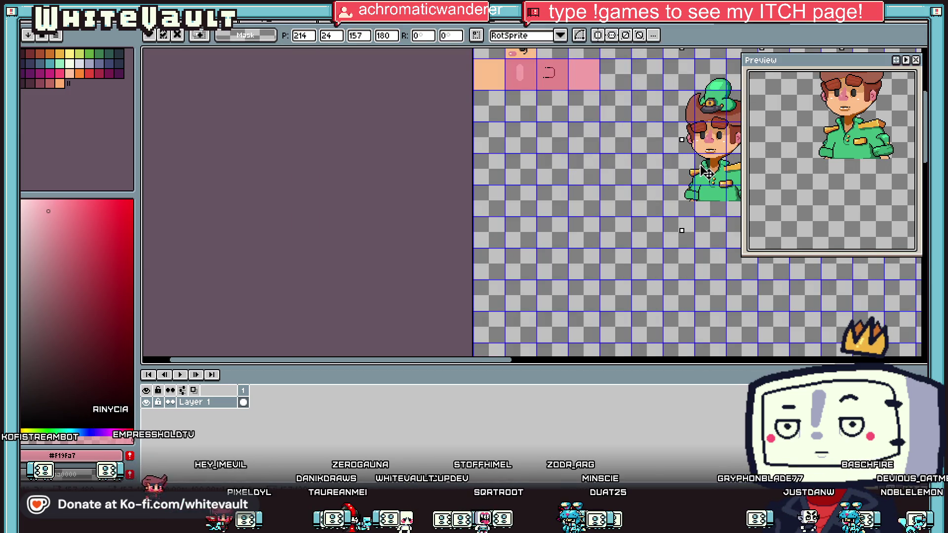
scroll(717, 183, "down", 2)
key("ctrl+d")
scroll(684, 119, "up", 2)
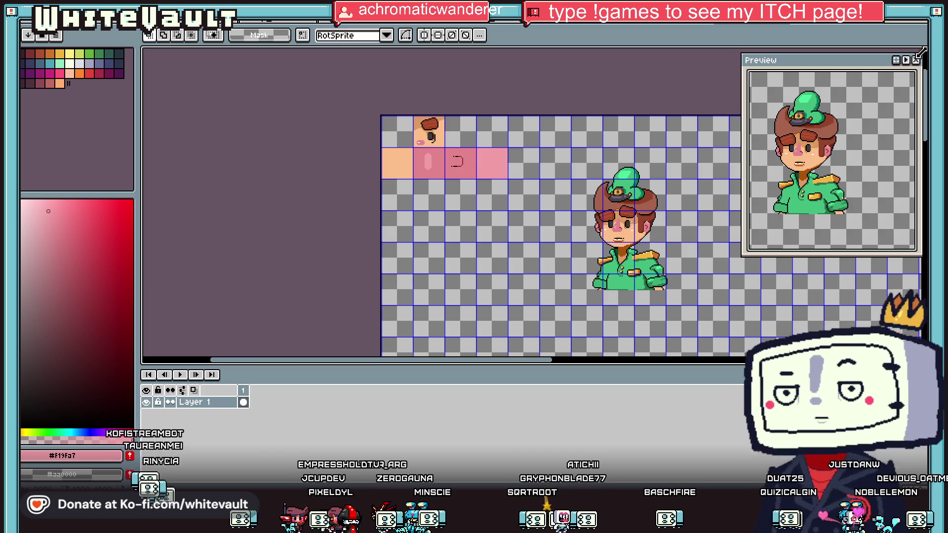
left_click(408, 158)
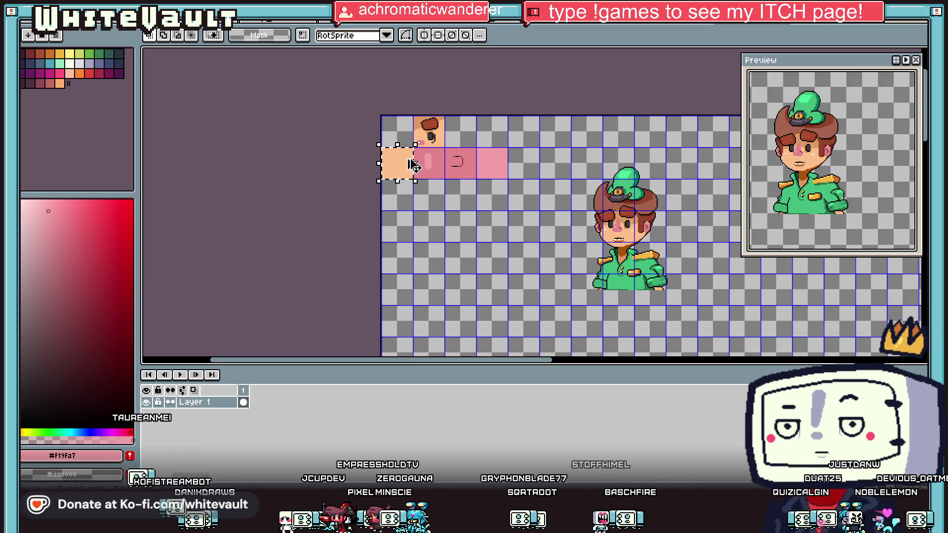
Step: Copy the plain skin tile into the top row beside the hair-and-eye tile
left_click(394, 175)
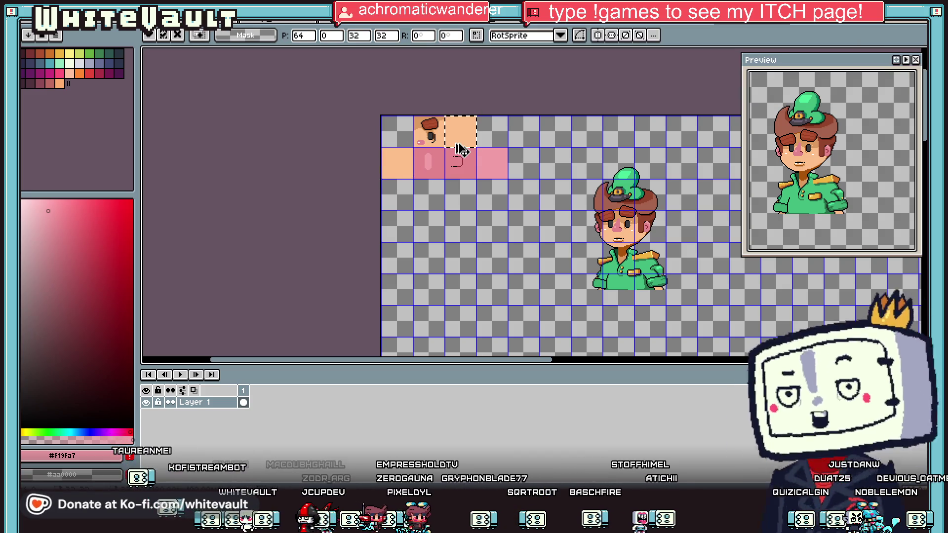
left_click_drag(458, 148, 489, 148)
left_click(571, 203)
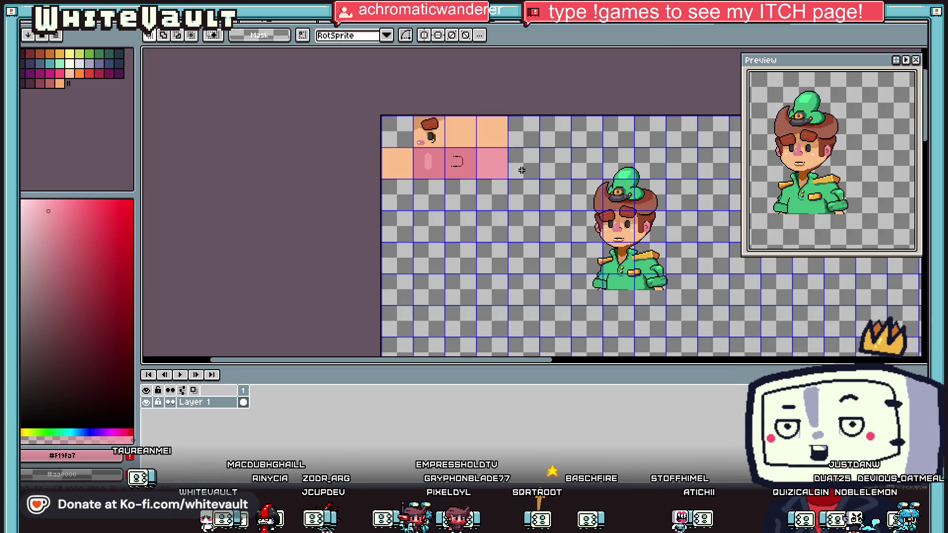
Step: Select the small mouth from the face and drop it into the new skin tile
scroll(445, 114, "up", 1)
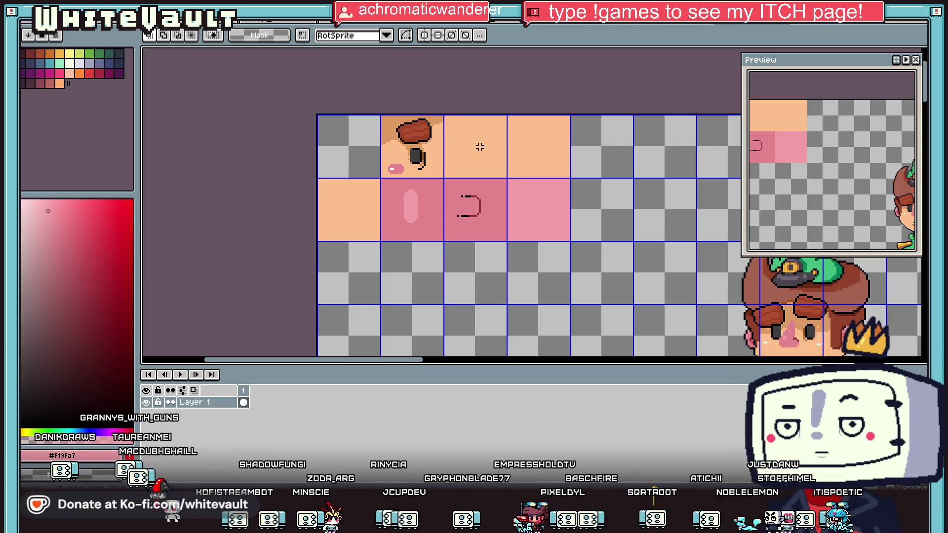
scroll(574, 210, "down", 2)
scroll(587, 228, "up", 1)
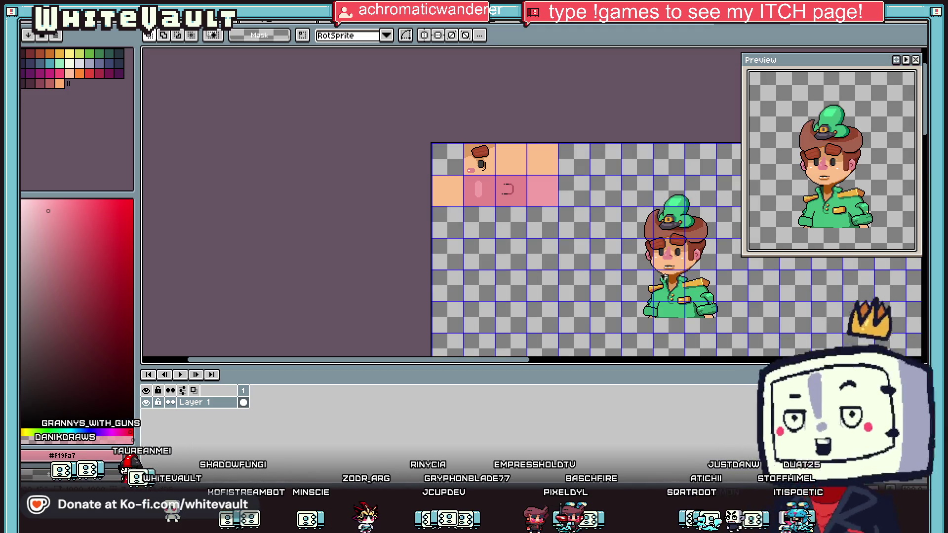
scroll(673, 269, "up", 2)
mouse_move(637, 250)
left_mouse_down()
mouse_move(676, 273)
mouse_move(652, 254)
mouse_move(150, 56)
mouse_move(282, 149)
mouse_move(315, 154)
mouse_move(293, 177)
left_mouse_up()
scroll(289, 154, "down", 1)
scroll(289, 154, "up", 2)
left_click(310, 137)
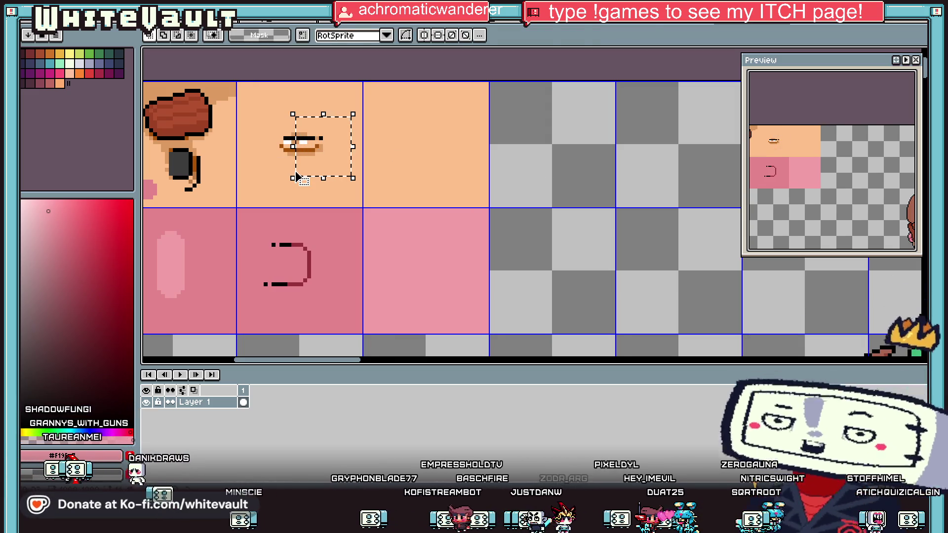
Step: Scale the mouth up within its tile and nudge it one pixel left
left_click(296, 172)
mouse_move(344, 159)
left_mouse_down()
mouse_move(291, 157)
mouse_move(404, 221)
left_mouse_up()
scroll(296, 158, "down", 2)
left_click(296, 158)
scroll(299, 161, "up", 2)
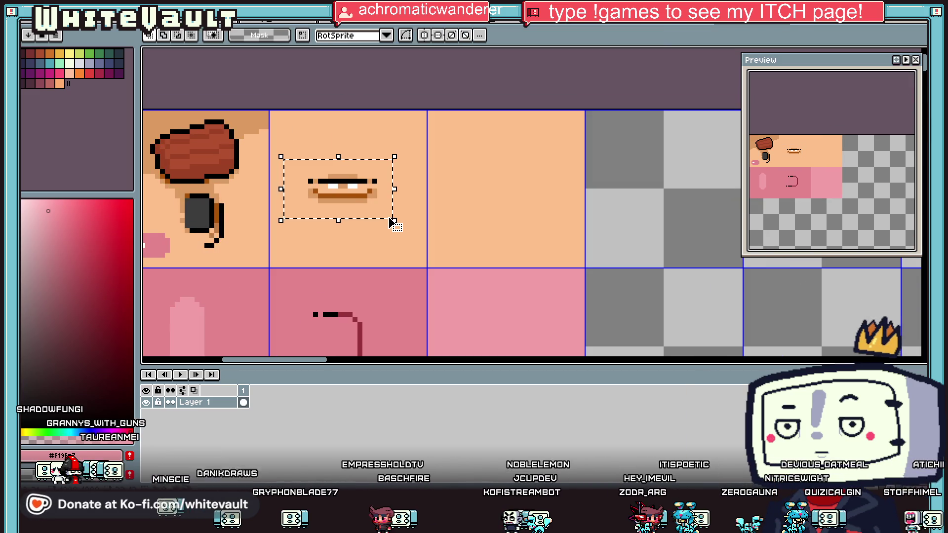
key("Left")
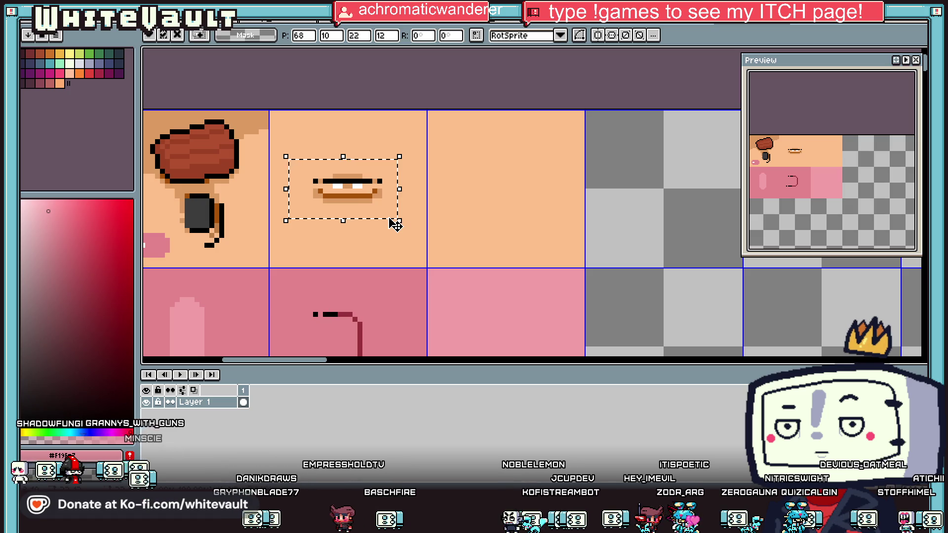
left_click(612, 235)
Step: Eyedrop the hair brown and fill a dark brown tile at the end of the top row
scroll(612, 235, "down", 3)
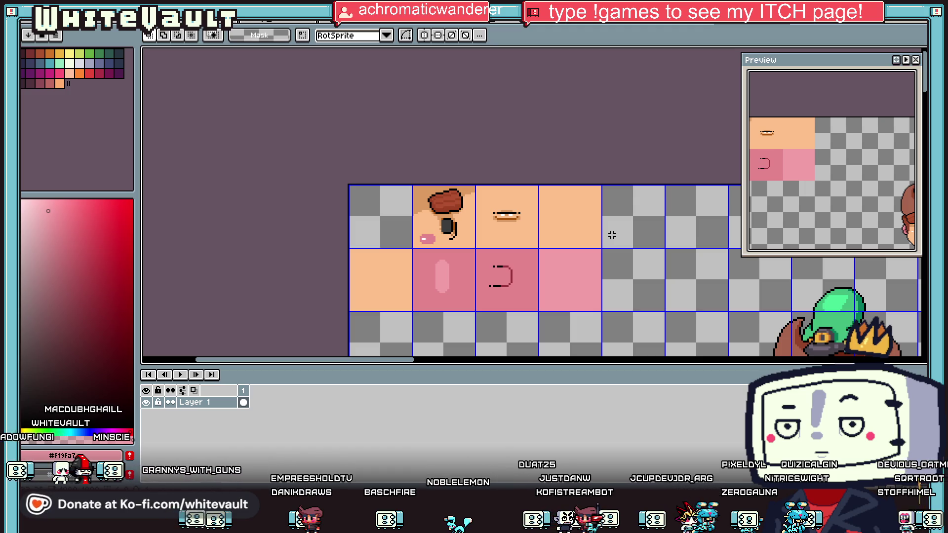
scroll(612, 235, "down", 2)
scroll(754, 335, "up", 2)
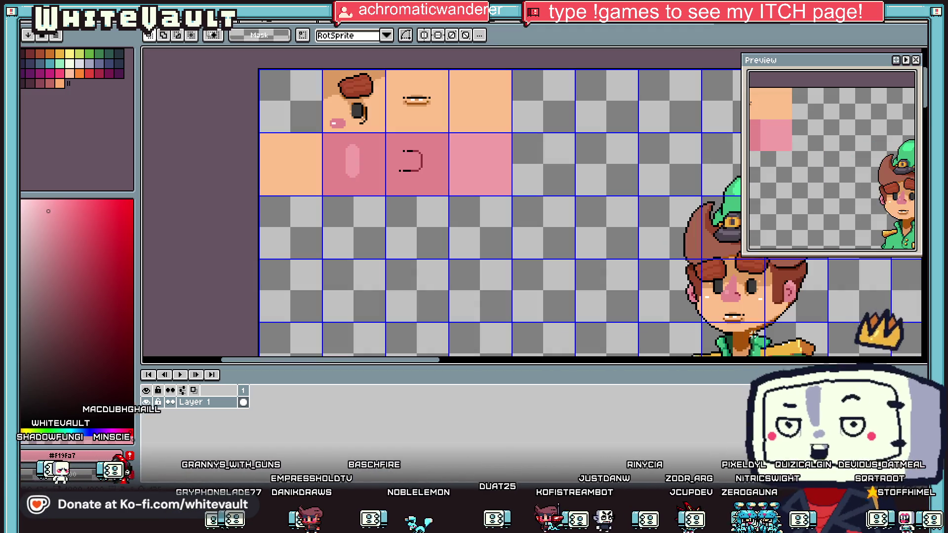
scroll(651, 345, "down", 2)
scroll(691, 375, "up", 2)
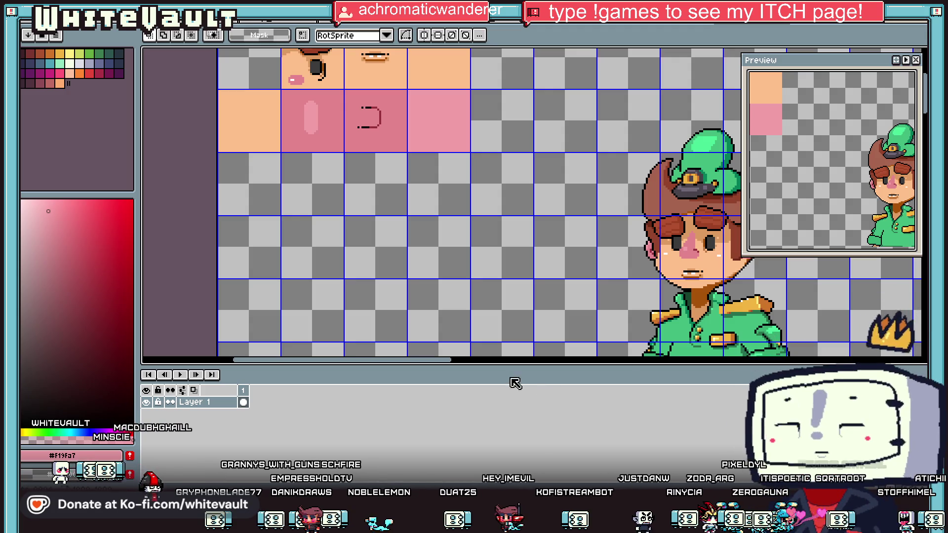
left_click_drag(434, 363, 451, 363)
scroll(529, 272, "down", 2)
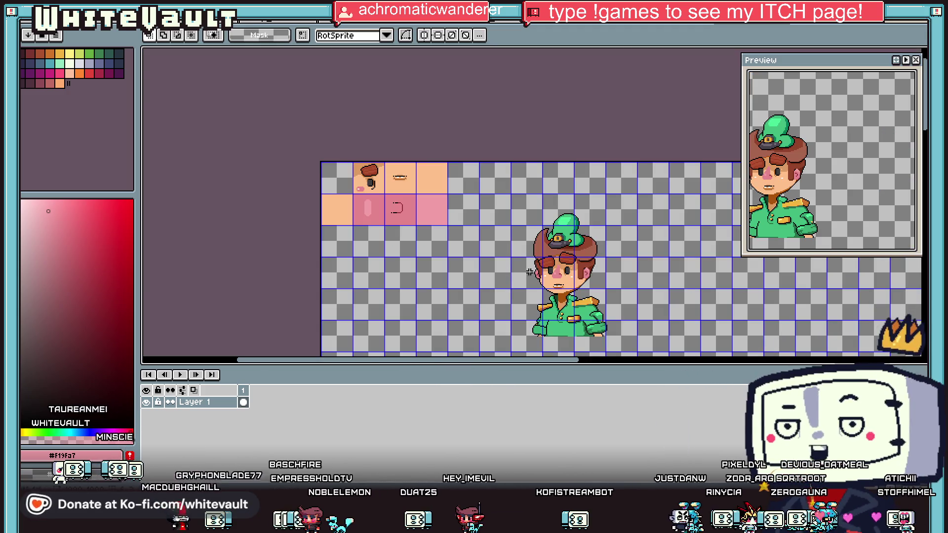
scroll(533, 252, "up", 2)
left_click(891, 176, "alt")
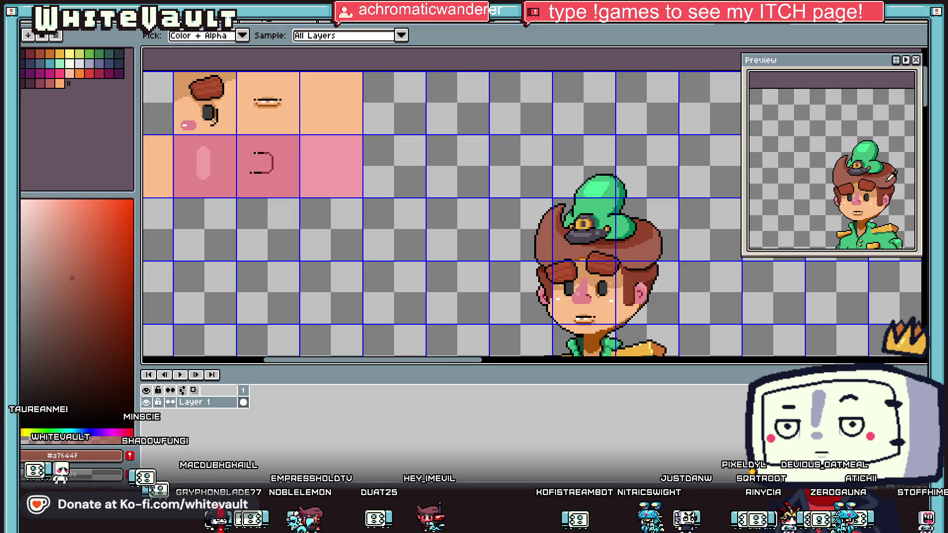
scroll(373, 79, "up", 2)
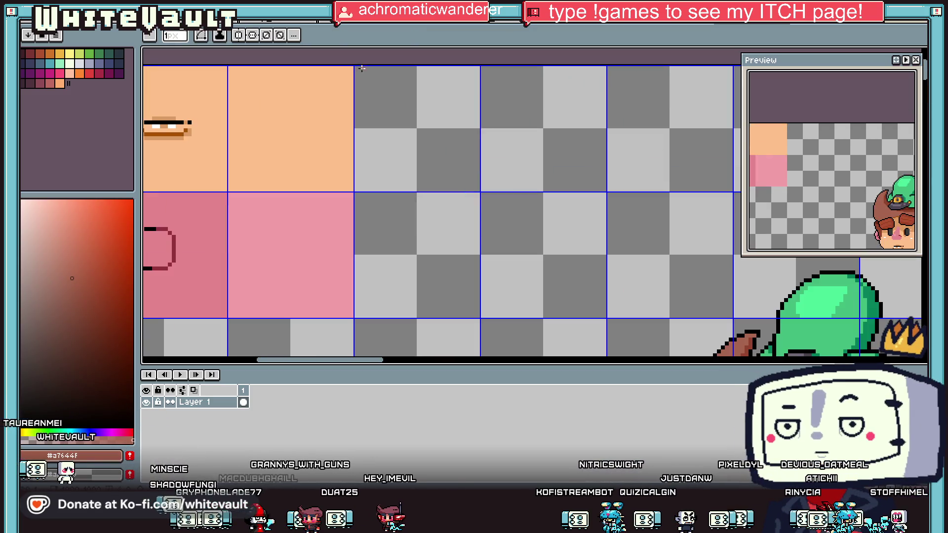
left_click_drag(355, 69, 480, 191)
scroll(480, 192, "down", 4)
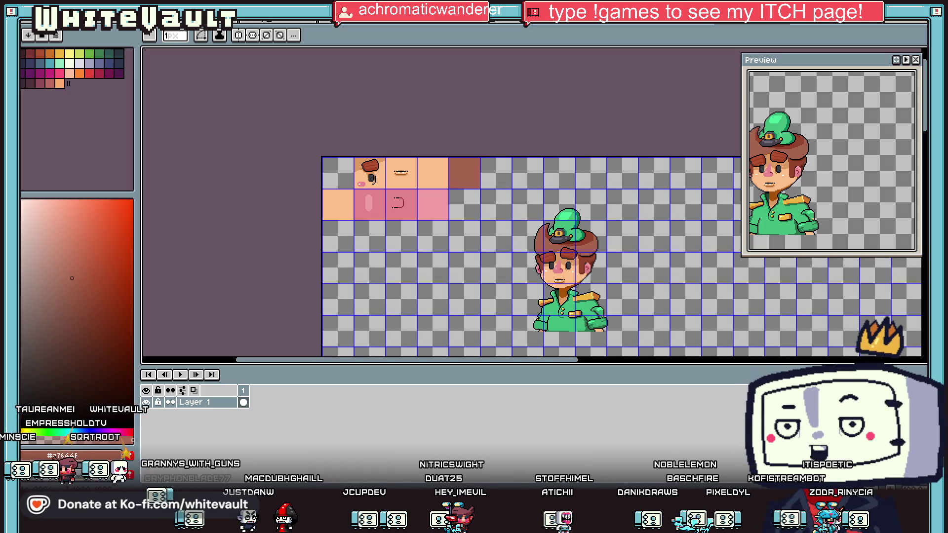
key("alt+Tab")
Step: Add a cuboid mesh with diameter 16 and height 8 from the Outliner's Add Element
scroll(571, 271, "up", 3)
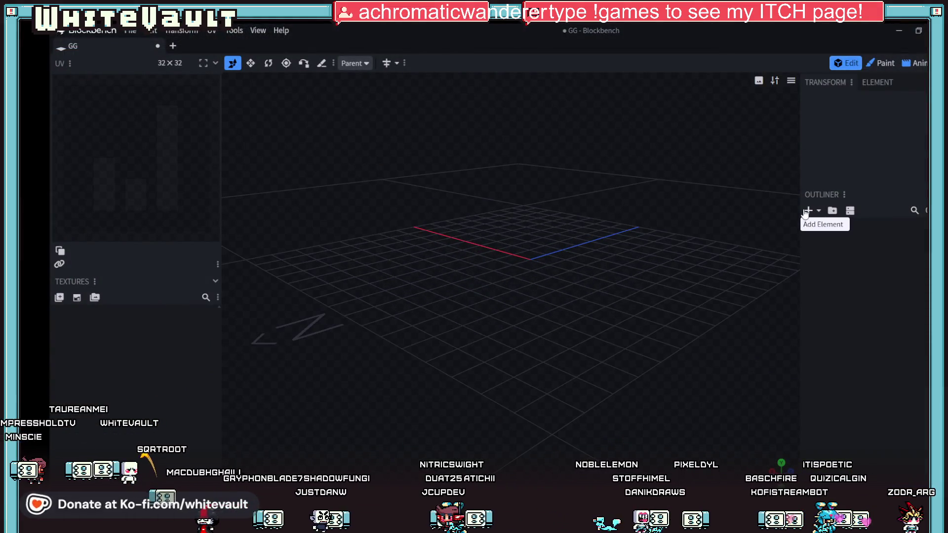
left_click(807, 212)
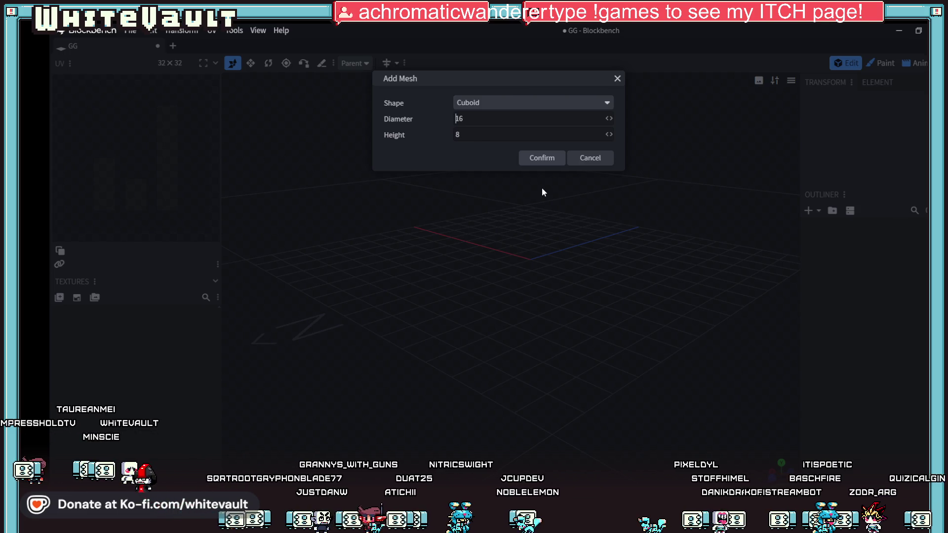
left_click(551, 164)
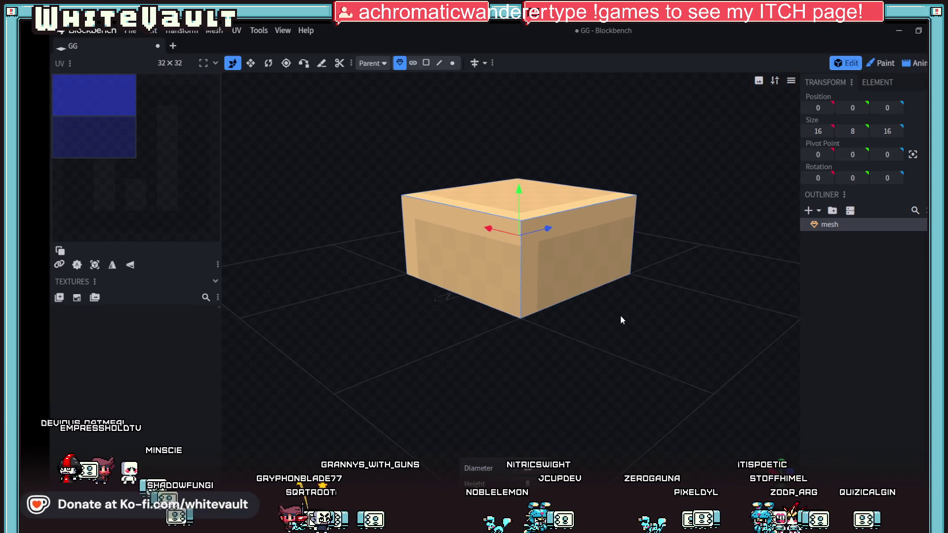
scroll(621, 320, "up", 2)
Step: In face-select mode, drag the cuboid's top face up to 12 units
left_click_drag(621, 320, 617, 278)
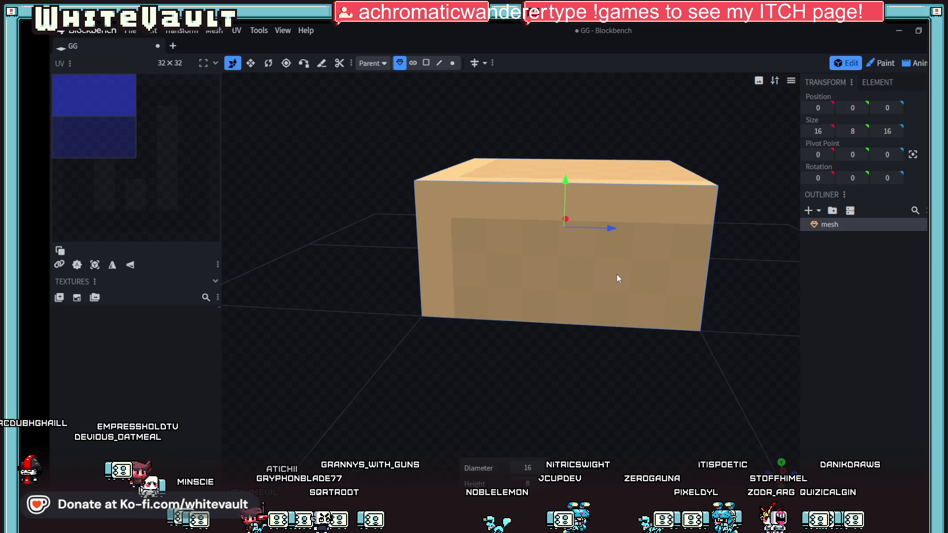
left_click(425, 63)
left_click(561, 173)
mouse_move(564, 174)
left_mouse_down()
mouse_move(562, 93)
mouse_move(568, 138)
left_mouse_up()
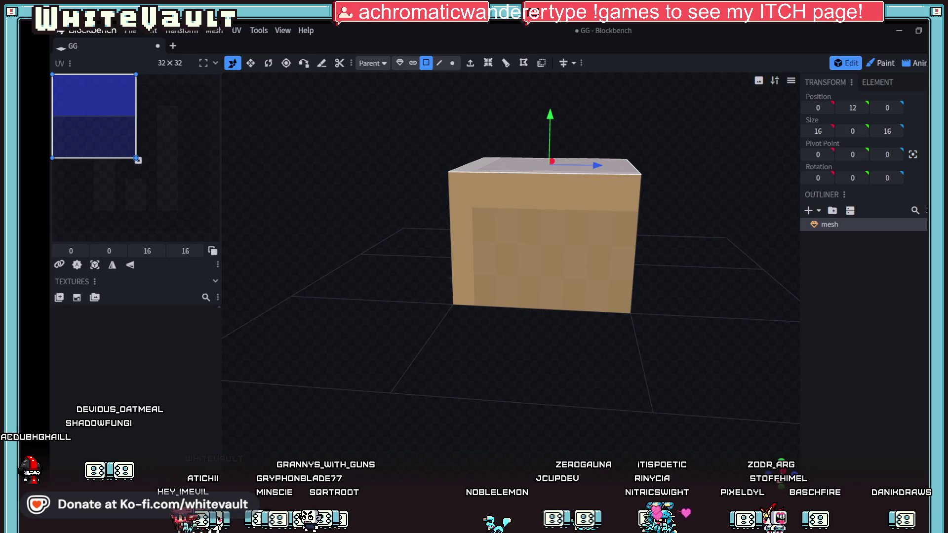
Step: Push the right face 15 units left so the wall is one unit thick
left_click_drag(642, 346, 592, 376)
left_click(595, 255)
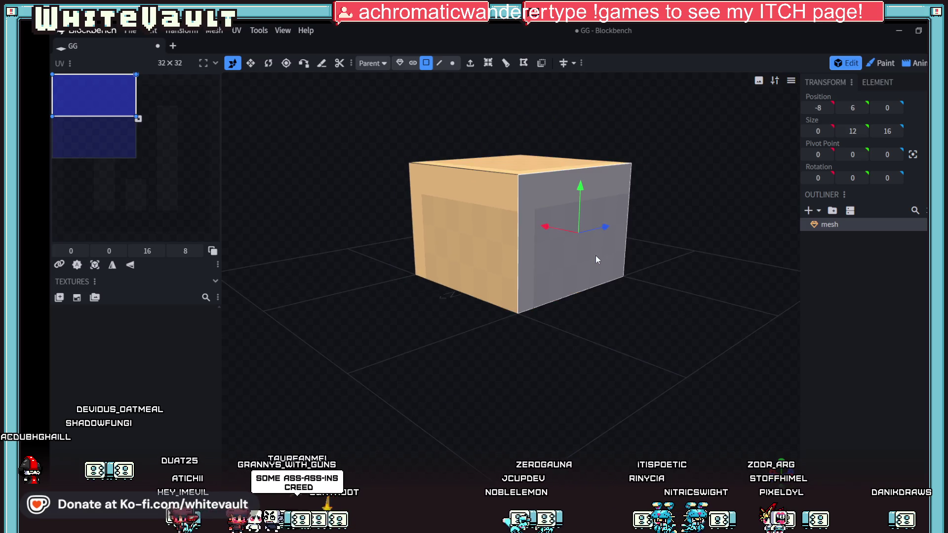
mouse_move(546, 228)
left_mouse_down()
mouse_move(455, 200)
mouse_move(459, 207)
left_mouse_up()
scroll(538, 283, "up", 3)
left_click_drag(538, 283, 632, 288)
scroll(567, 305, "up", 2)
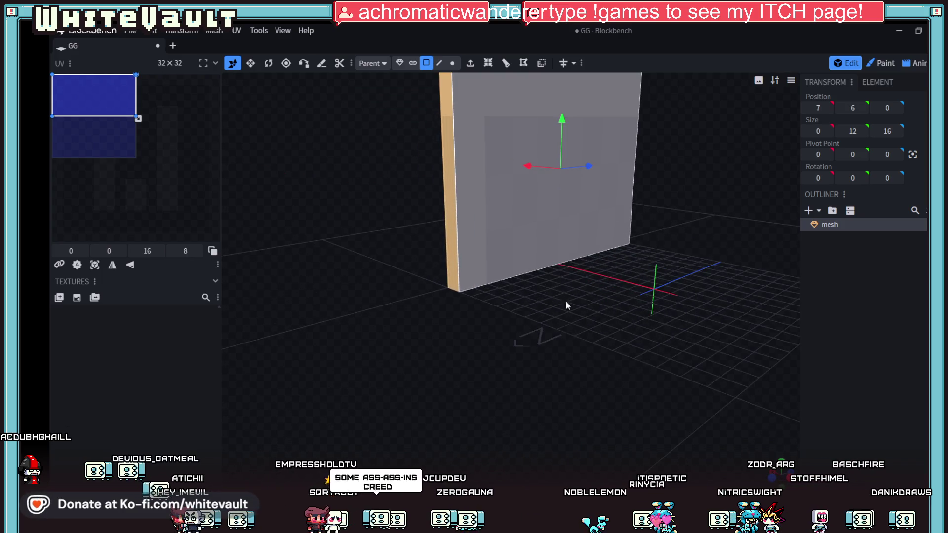
left_click_drag(566, 305, 552, 431)
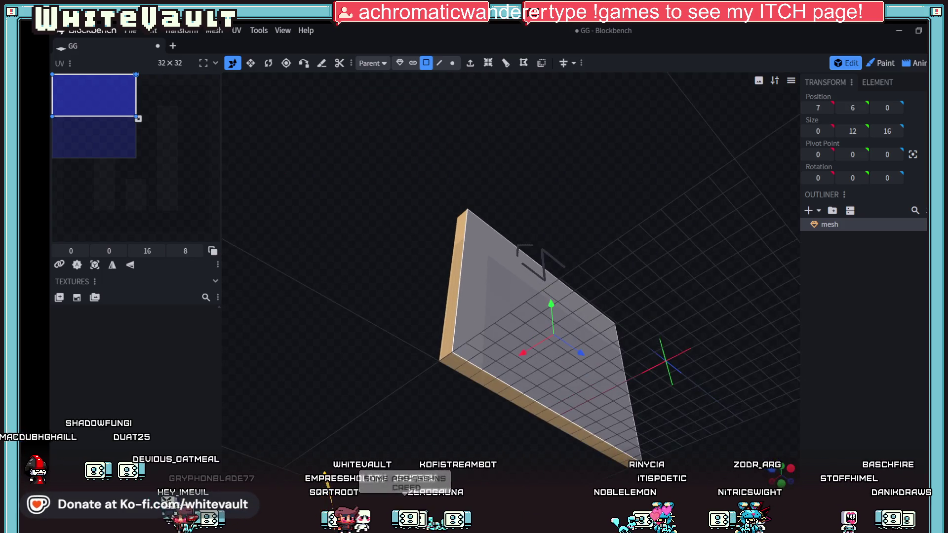
left_click(552, 429)
mouse_move(553, 380)
left_mouse_down()
mouse_move(557, 280)
mouse_move(620, 328)
mouse_move(644, 390)
mouse_move(641, 441)
mouse_move(633, 436)
mouse_move(638, 330)
mouse_move(636, 408)
left_mouse_up()
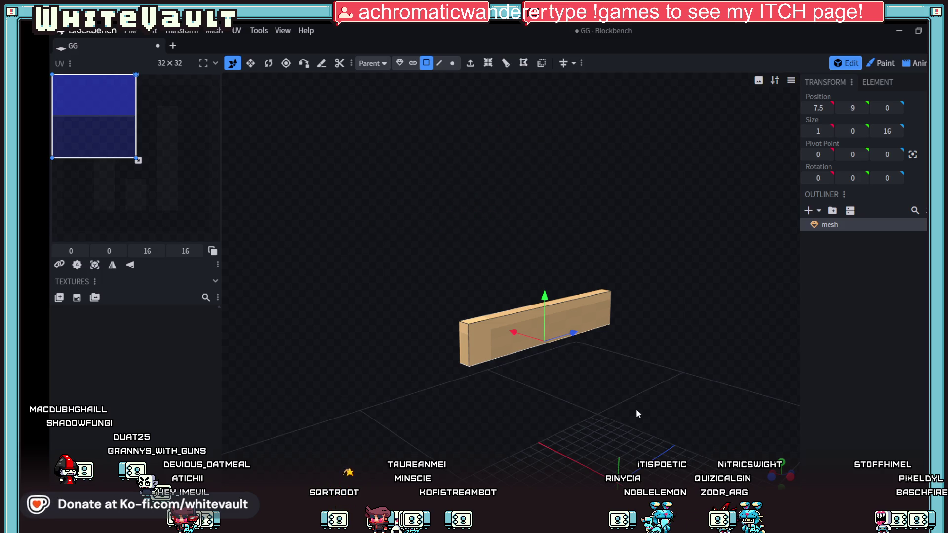
Step: Pull the plank's end faces inward along Z to shorten it into a short block
mouse_move(586, 407)
left_mouse_down()
mouse_move(574, 428)
mouse_move(618, 380)
left_mouse_up()
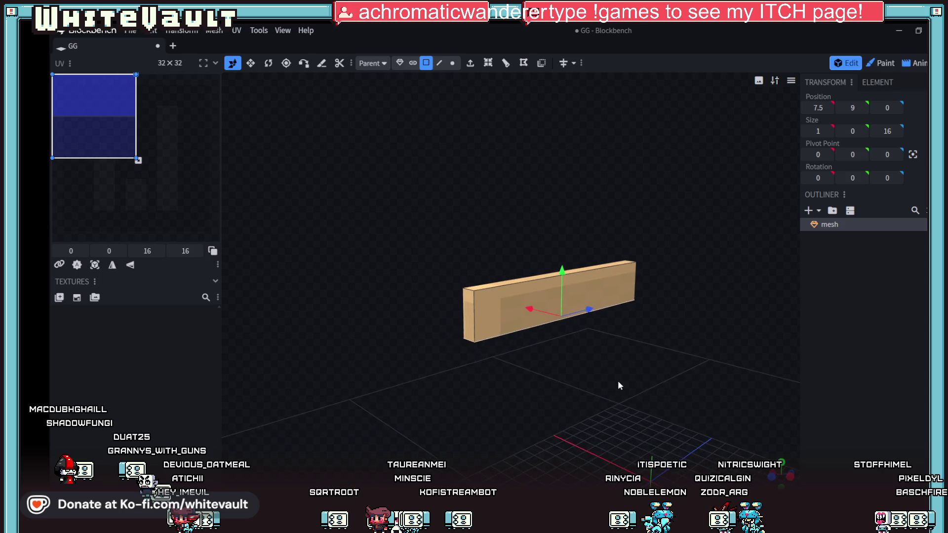
left_click(467, 315)
mouse_move(506, 313)
left_mouse_down()
mouse_move(571, 299)
mouse_move(763, 431)
mouse_move(596, 375)
mouse_move(657, 312)
mouse_move(692, 305)
mouse_move(563, 345)
mouse_move(538, 369)
mouse_move(673, 410)
left_mouse_up()
left_click(658, 313)
scroll(671, 409, "up", 5)
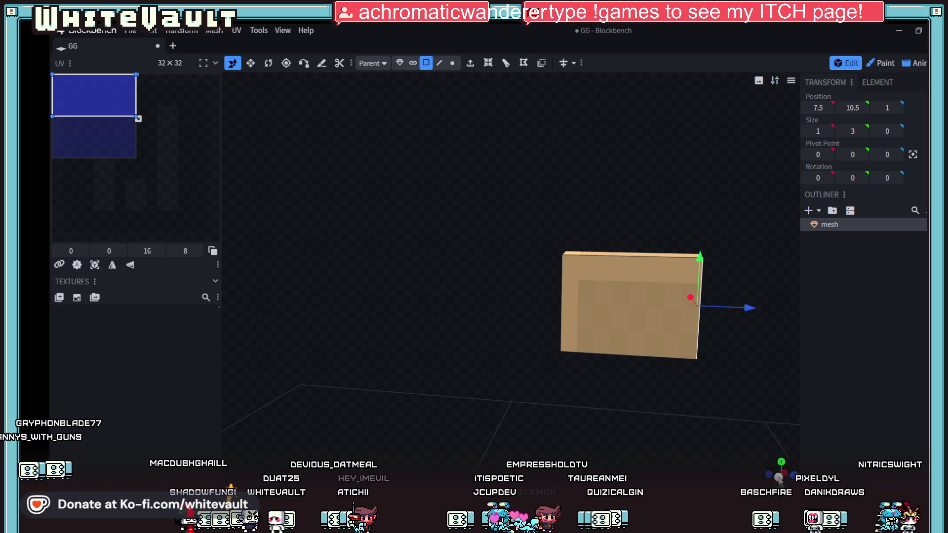
key("ctrl+z")
left_click_drag(663, 443, 589, 327)
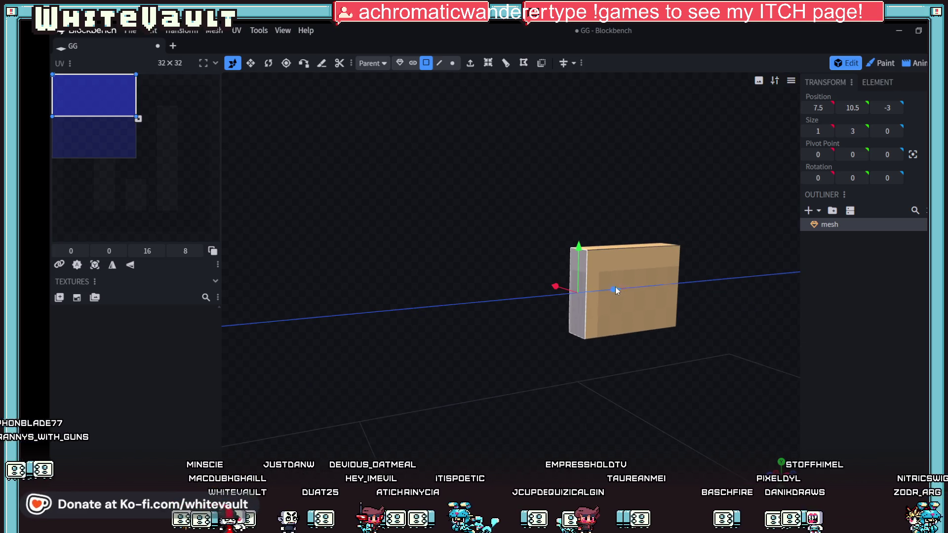
left_click_drag(615, 288, 639, 287)
Step: Orbit around the block and select its lower side face, then its top face
left_click_drag(493, 222, 459, 227)
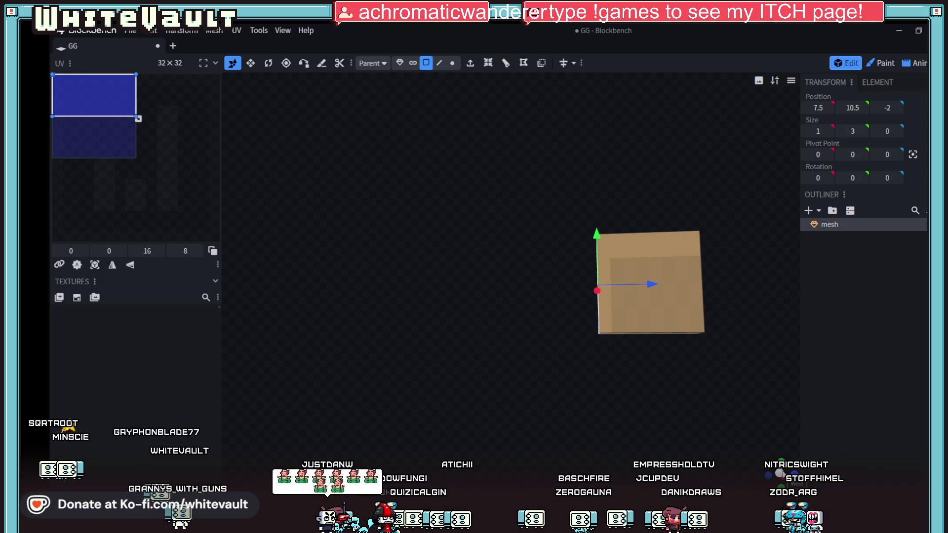
mouse_move(732, 390)
left_mouse_down()
mouse_move(765, 430)
mouse_move(623, 357)
left_mouse_up()
left_click(620, 340)
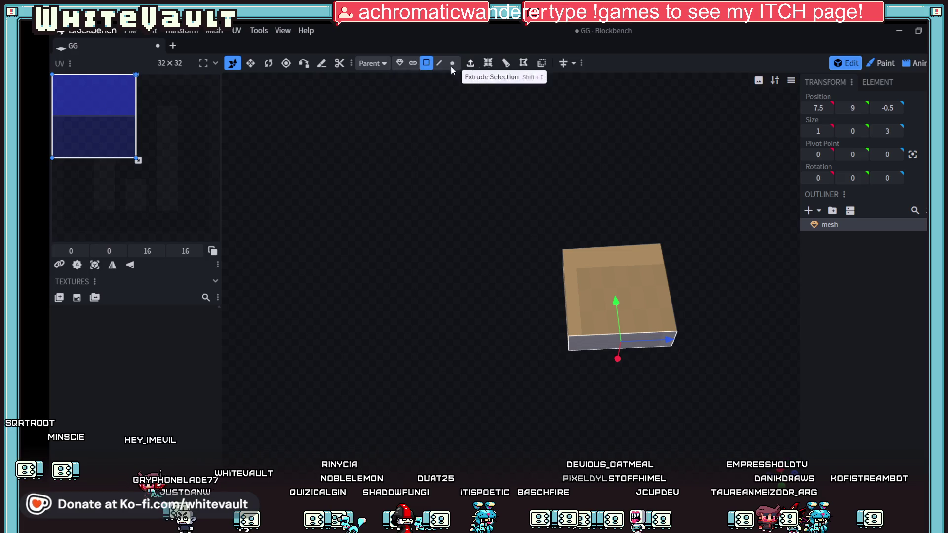
left_click(633, 288)
Step: Loop-cut the block into four strips and raise the bottom-left edge to angle that corner
key("ctrl+r")
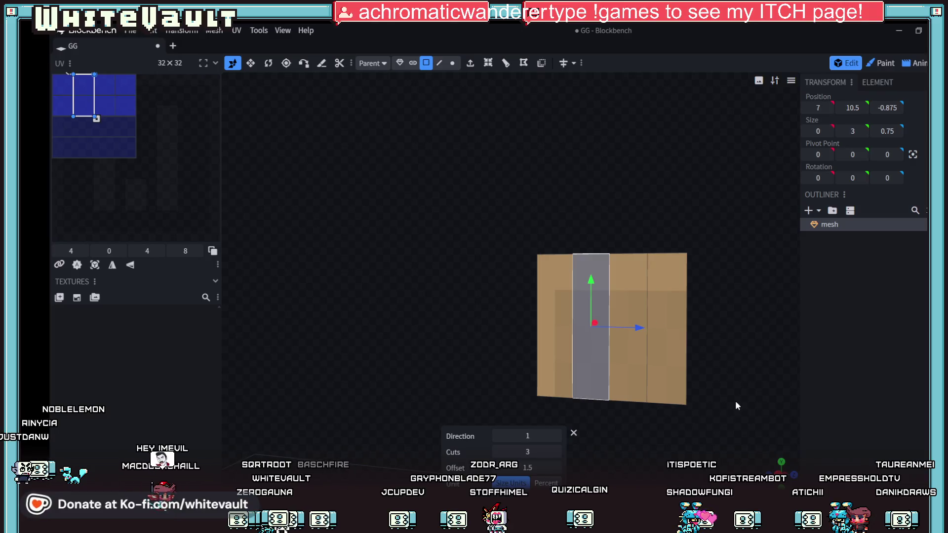
left_click_drag(642, 434, 661, 464)
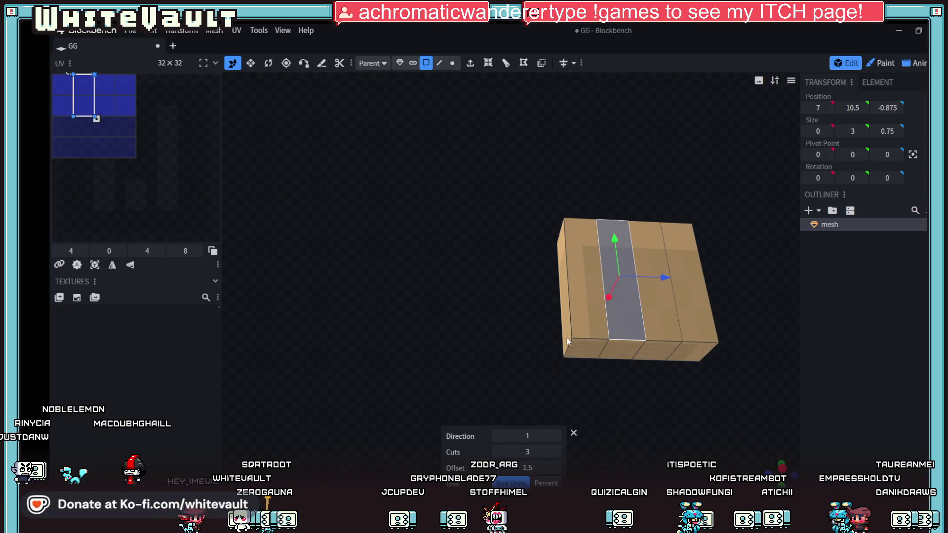
left_click(439, 62)
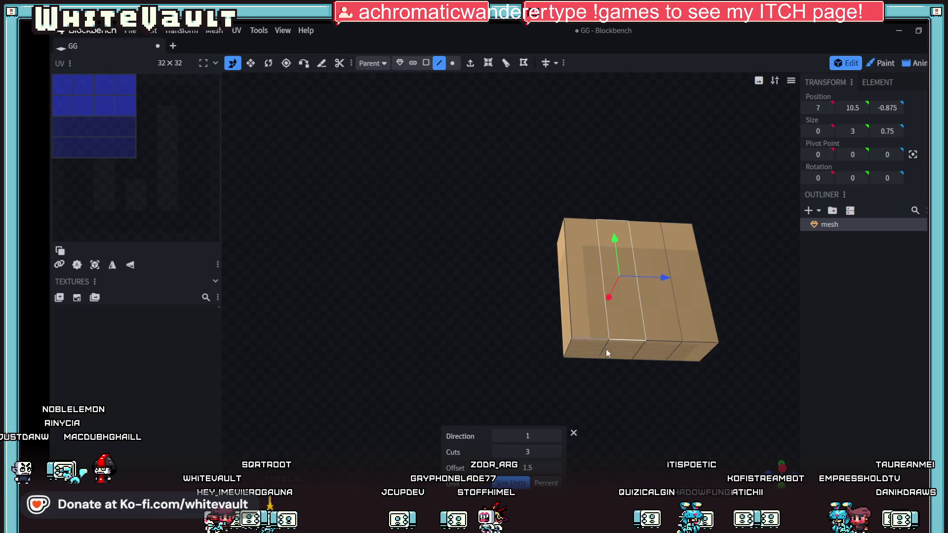
left_click(566, 343)
mouse_move(565, 310)
left_mouse_down()
mouse_move(565, 269)
mouse_move(568, 291)
left_mouse_up()
Step: Raise the bottom-right edge to angle that corner, then view the panel side-on
left_click_drag(750, 450, 671, 394)
left_click(672, 390)
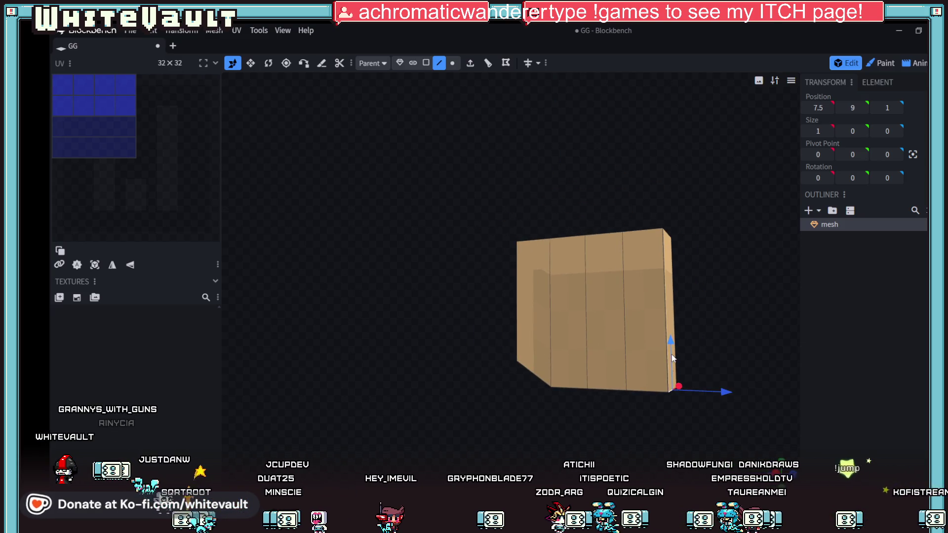
mouse_move(674, 327)
left_mouse_down()
mouse_move(674, 316)
mouse_move(663, 374)
left_mouse_up()
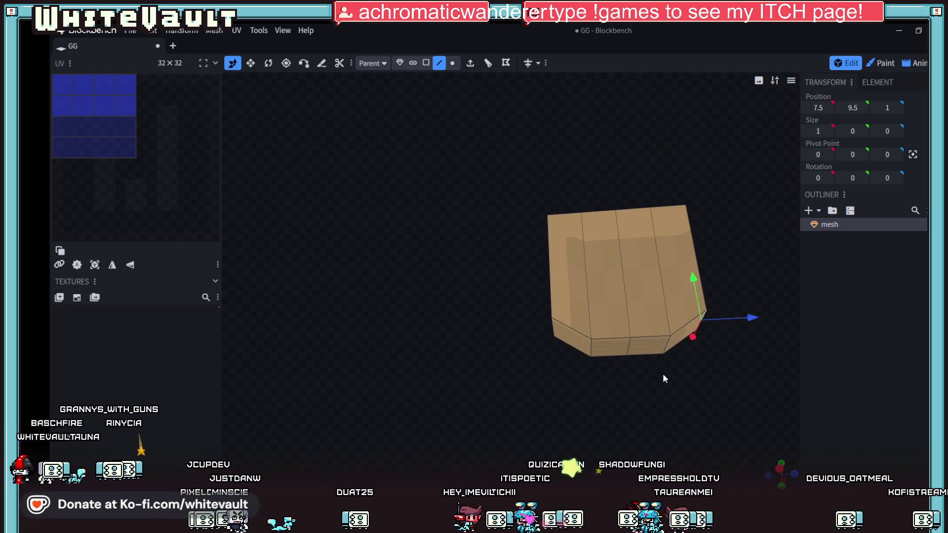
left_click_drag(624, 307, 630, 314)
left_click_drag(677, 383, 748, 464)
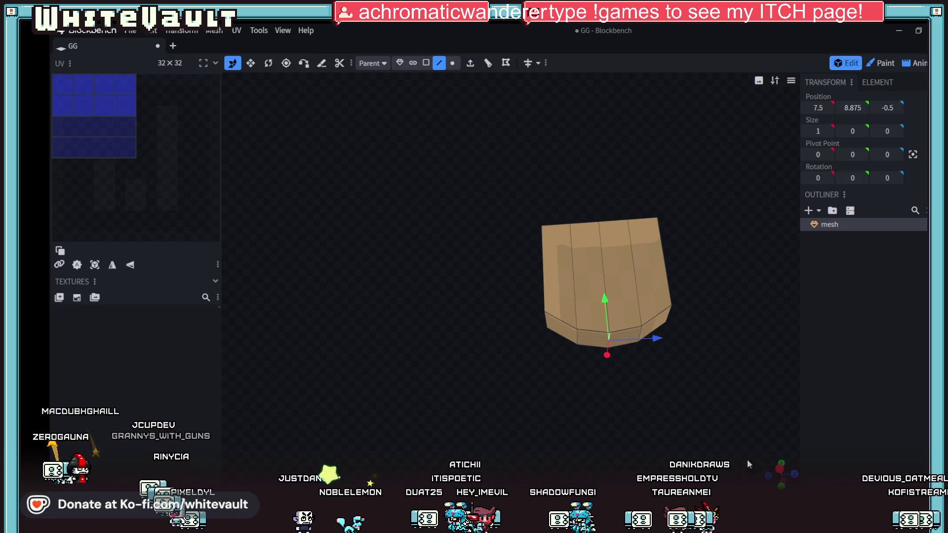
left_click(779, 470)
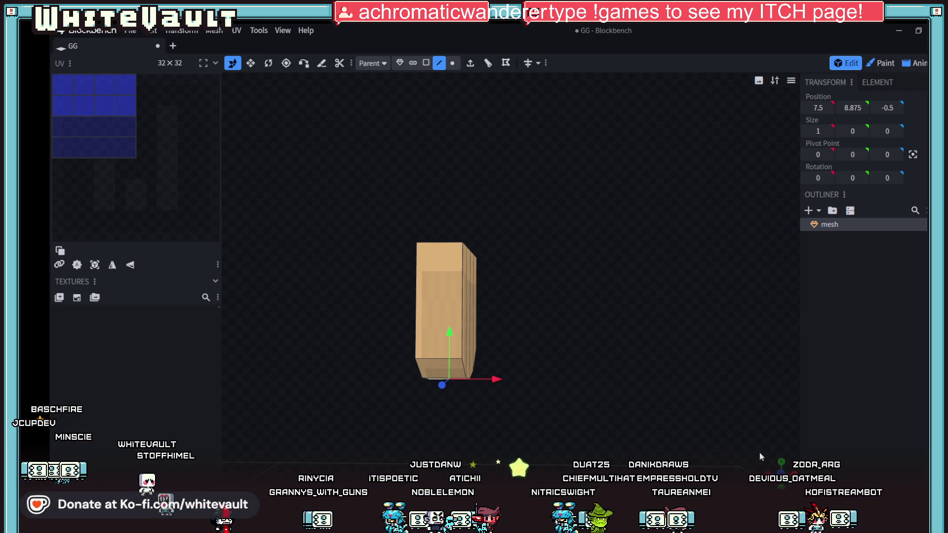
key("KP_3")
scroll(698, 416, "up", 5)
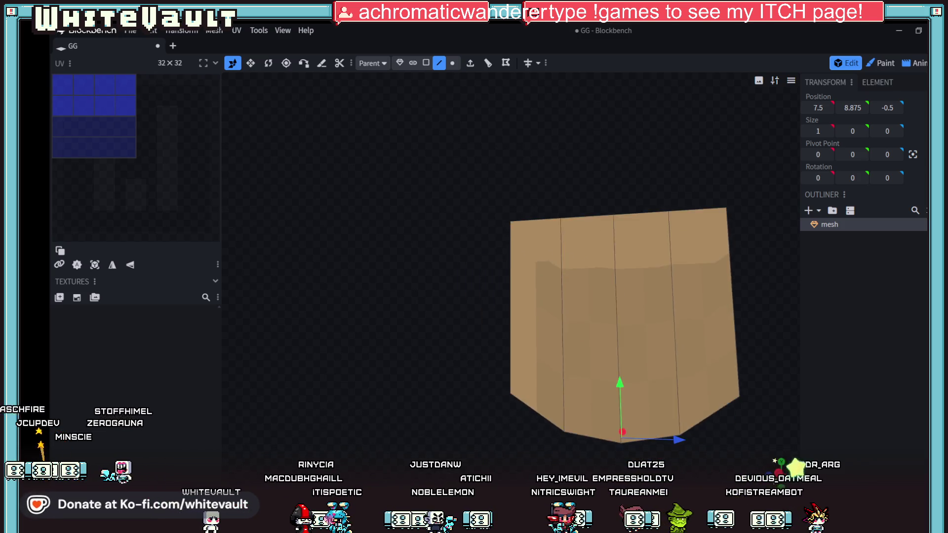
left_click_drag(730, 395, 698, 387)
left_click(701, 386)
left_click_drag(686, 339, 686, 332)
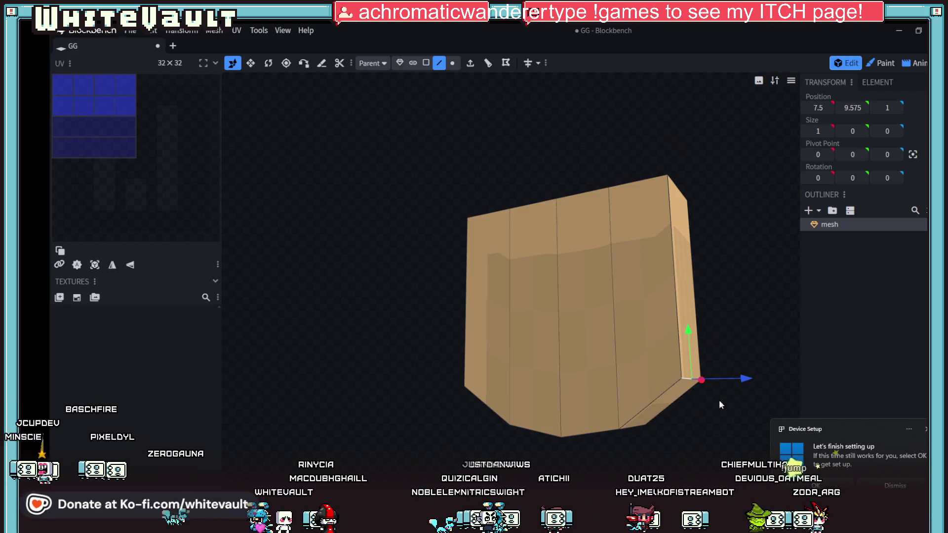
key("ctrl+z")
left_click_drag(707, 426, 700, 426)
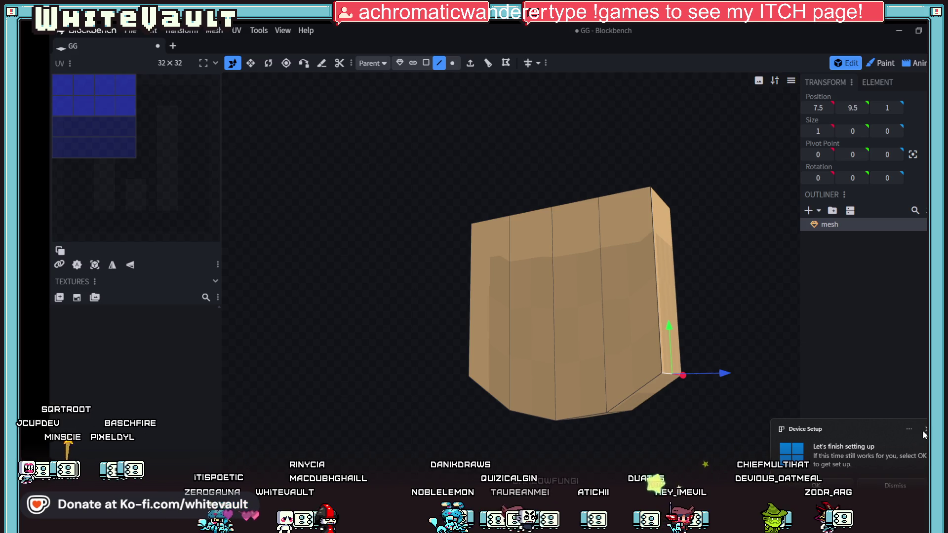
left_click(923, 430)
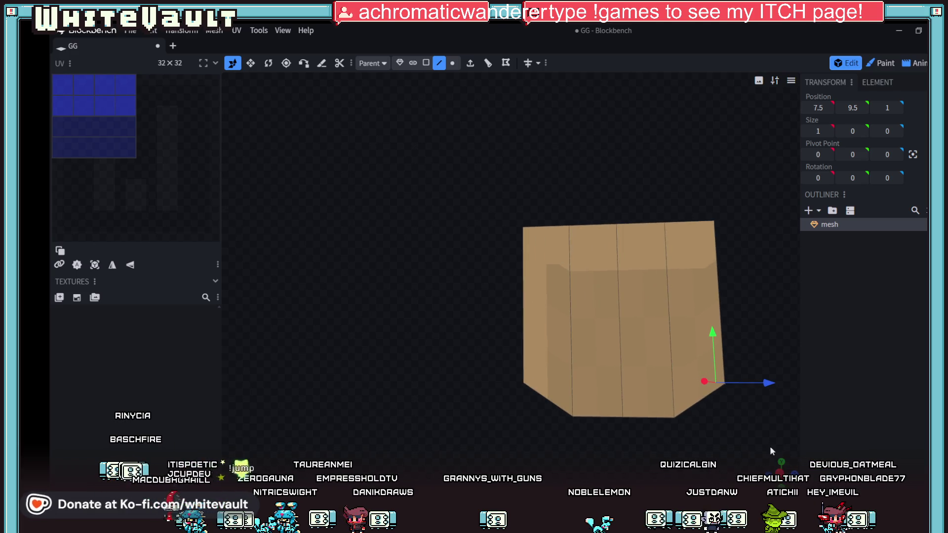
left_click(426, 62)
Step: Delete the mesh's front face, the exposed interior face and the top strip
left_click(649, 271)
key("Delete")
left_click(686, 291)
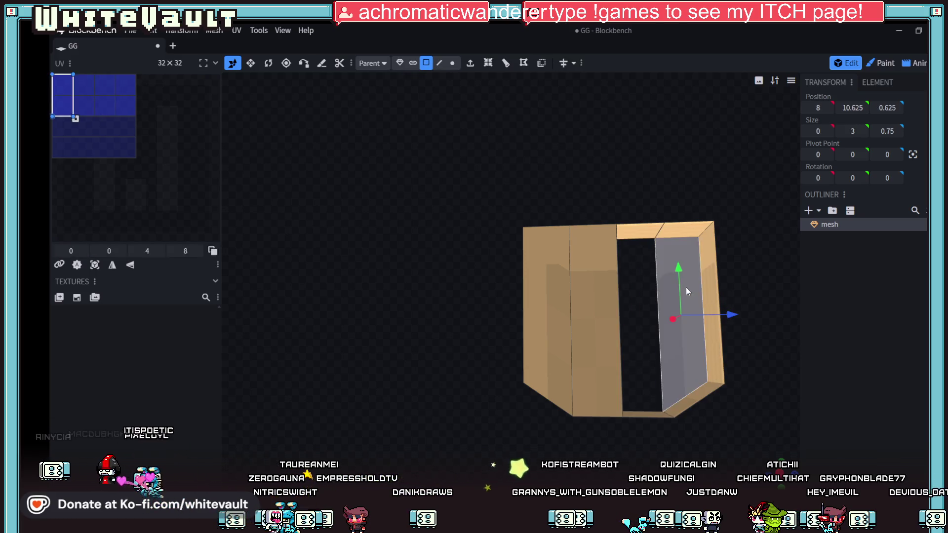
key("Delete")
left_click(686, 228)
key("Delete")
Step: Delete the right strip and the sloped and flat bottom strips, then select the remaining piece's face
left_click(703, 256)
key("Delete")
left_click(692, 399)
key("Delete")
left_click(644, 417)
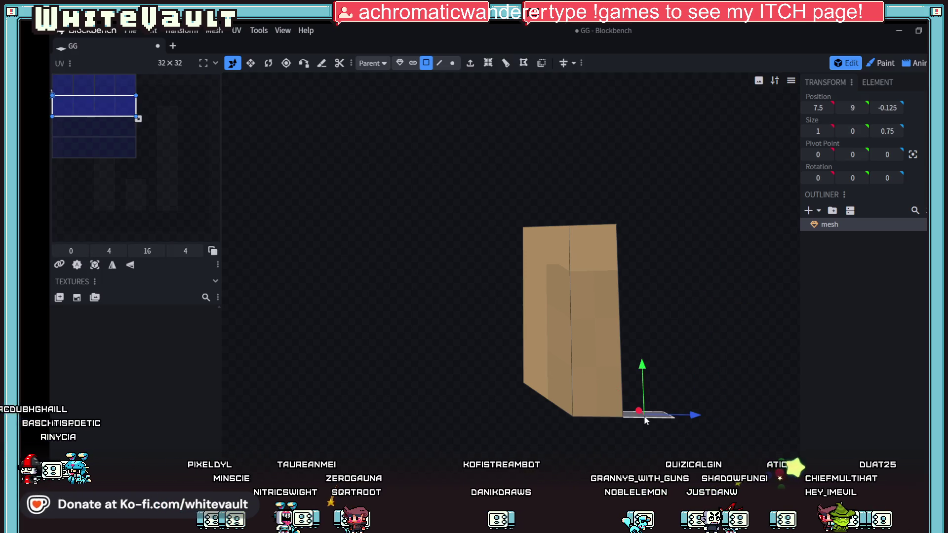
key("Delete")
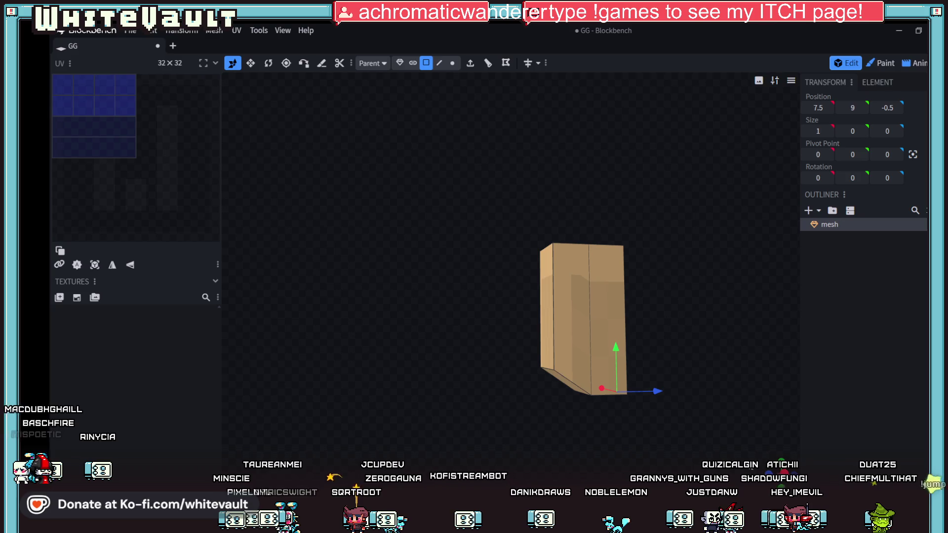
left_click_drag(617, 365, 567, 365)
left_click(573, 347)
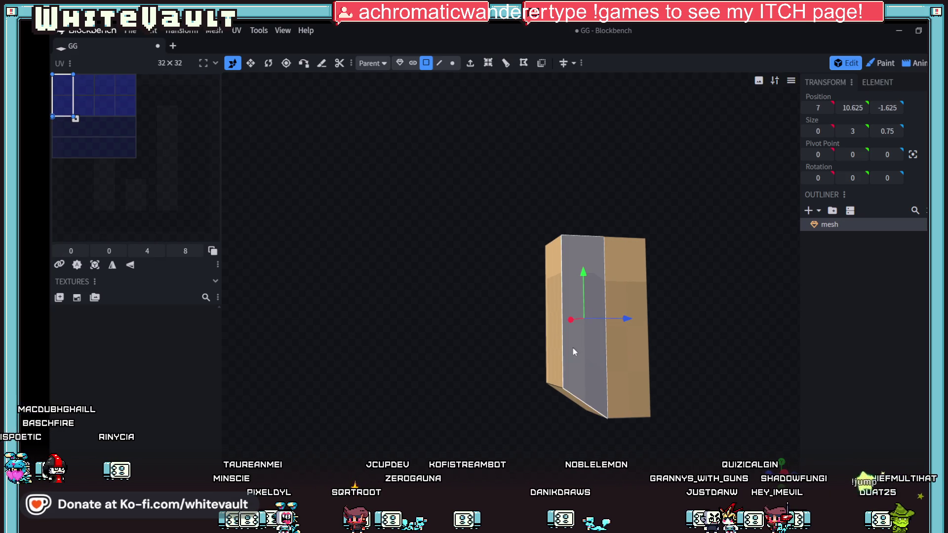
Step: Add a loop cut across the selected face with Cuts set to 2
left_click(506, 64)
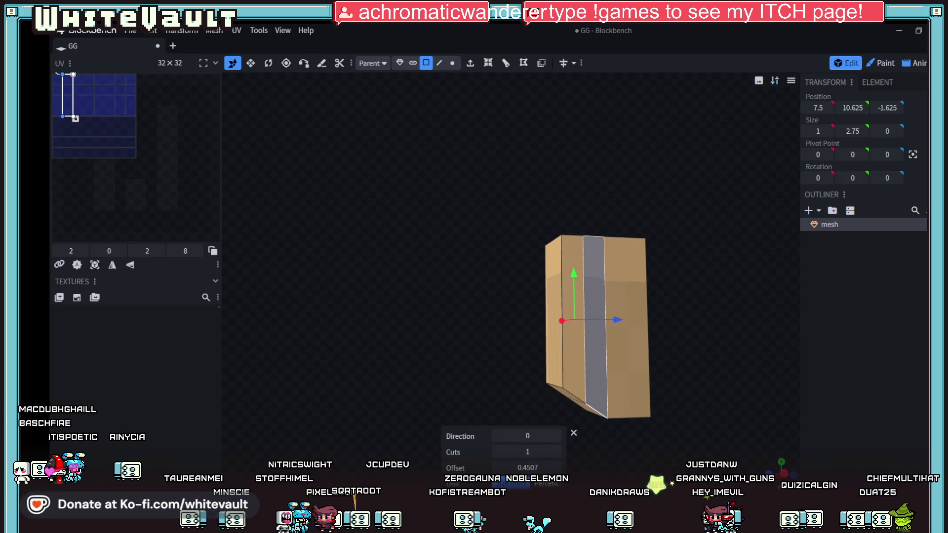
left_click(556, 452)
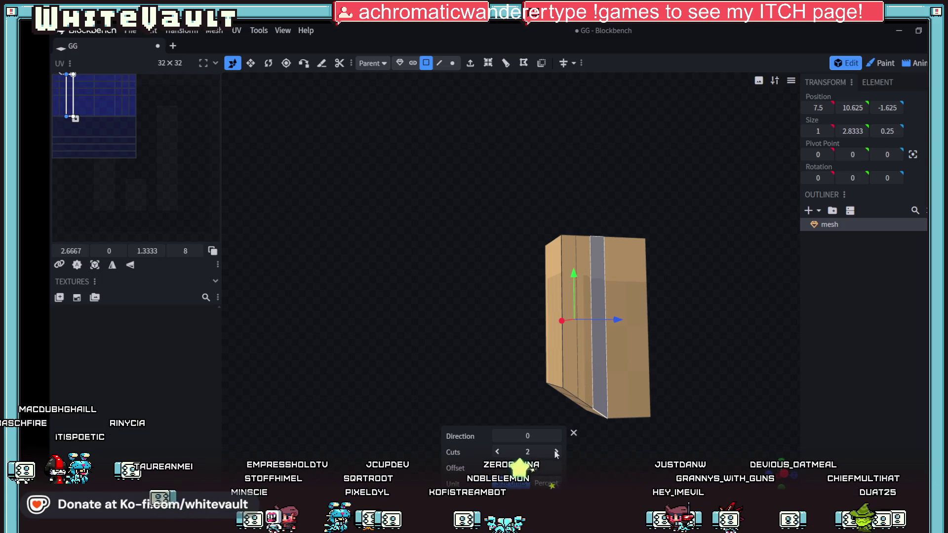
left_click_drag(622, 454, 594, 382)
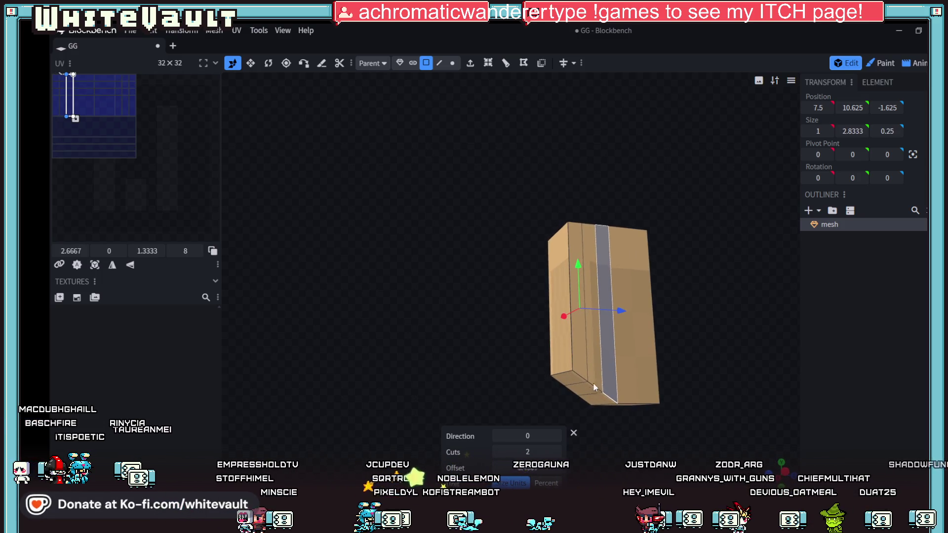
Step: Raise the narrow section's bottom edge by 0.25 on Y
left_click(568, 371)
left_click(439, 62)
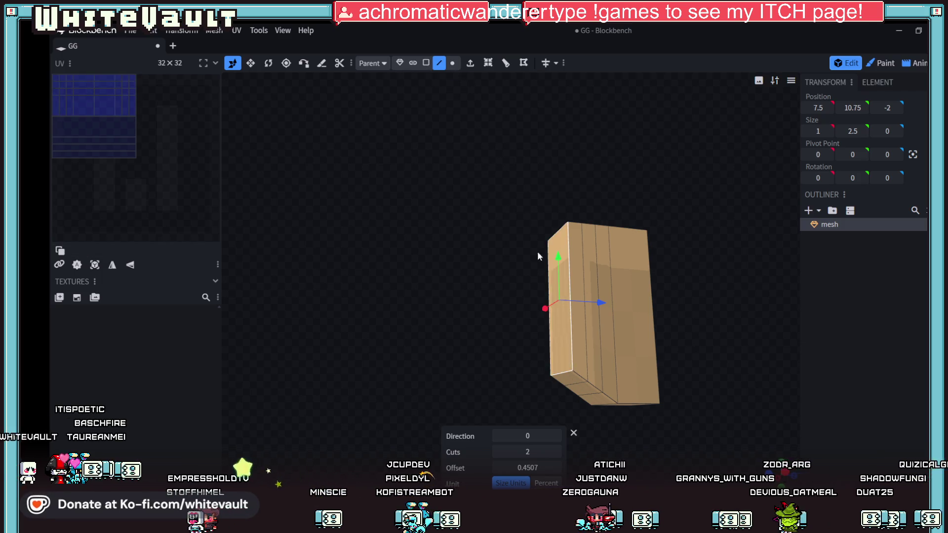
left_click(567, 372)
mouse_move(570, 356)
left_mouse_down()
mouse_move(561, 331)
mouse_move(561, 341)
left_mouse_up()
scroll(617, 365, "down", 2)
Step: Shift the left face and its neighbouring strip faces sideways along X
left_click_drag(765, 469, 543, 286)
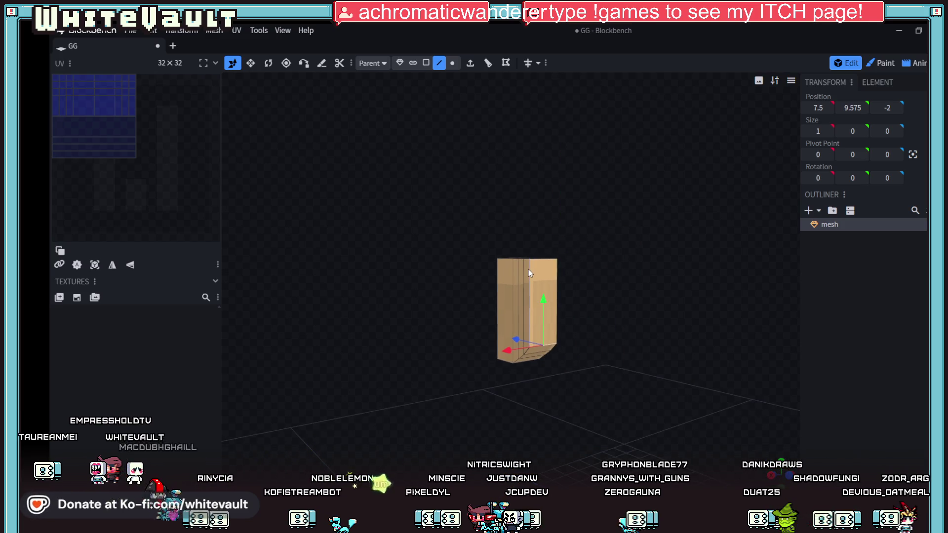
left_click(425, 62)
left_click(517, 285)
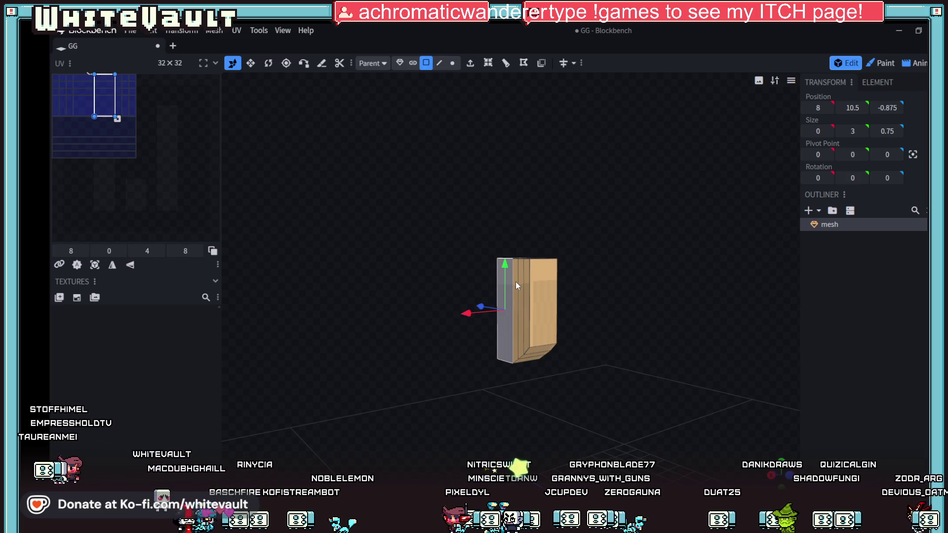
left_click(524, 283, "shift")
mouse_move(484, 312)
left_mouse_down()
mouse_move(456, 314)
mouse_move(472, 316)
left_mouse_up()
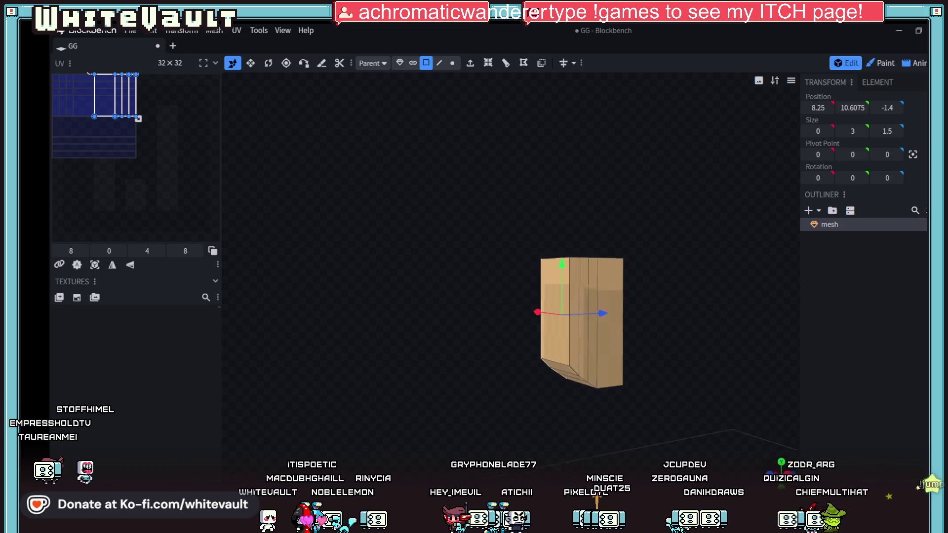
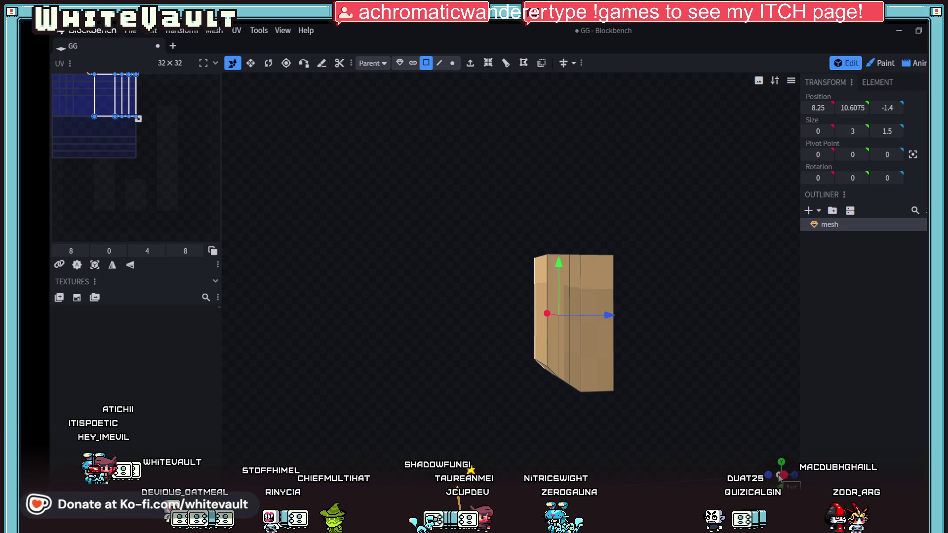
Step: Lower the head box's top face by half a unit
mouse_move(778, 477)
left_mouse_down()
mouse_move(705, 408)
mouse_move(642, 409)
mouse_move(759, 466)
left_mouse_up()
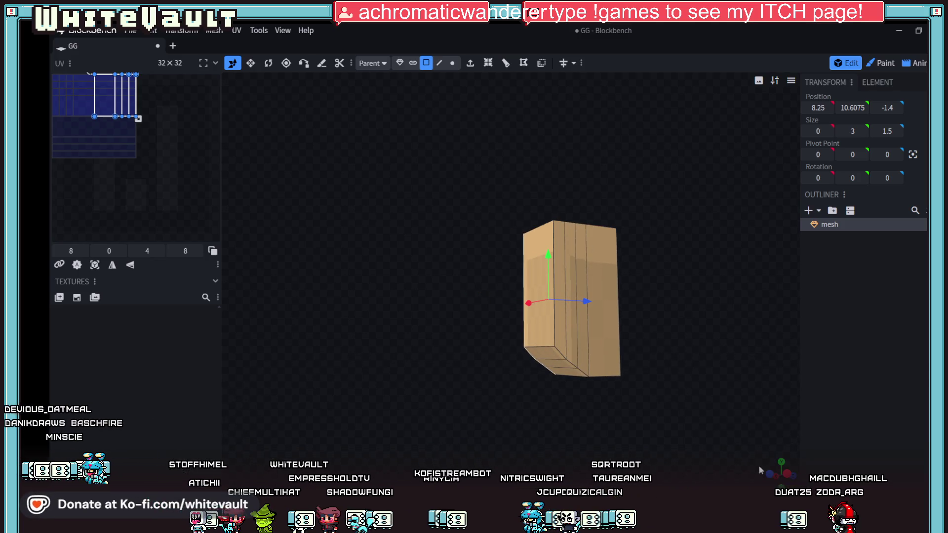
mouse_move(683, 326)
left_mouse_down()
mouse_move(719, 380)
mouse_move(697, 400)
mouse_move(594, 236)
left_mouse_up()
left_click(595, 236)
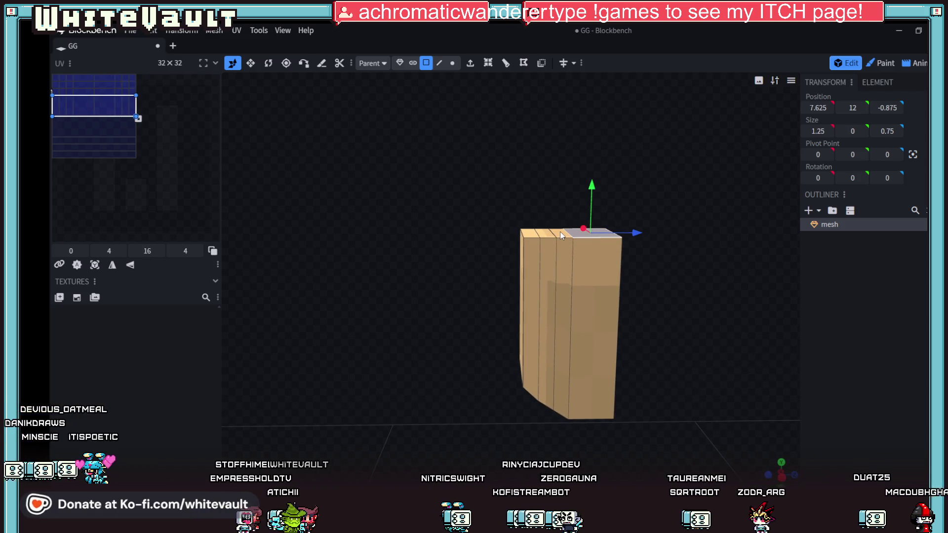
left_click_drag(561, 196, 578, 239)
scroll(721, 427, "down", 2)
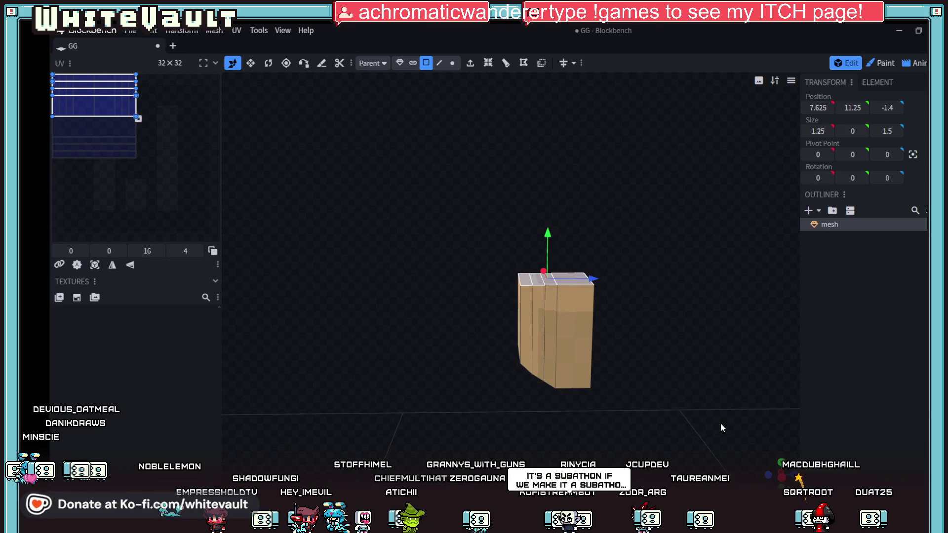
scroll(769, 449, "up", 2)
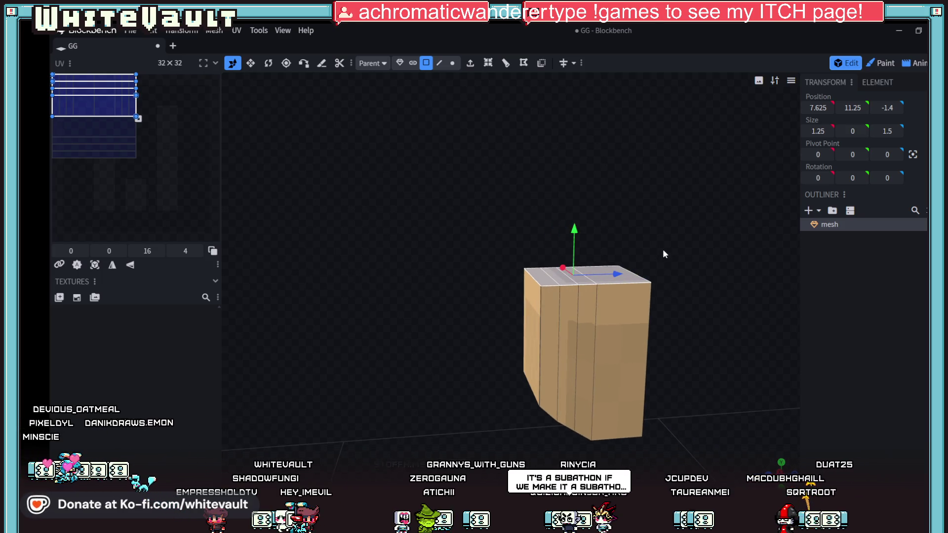
Step: Select the narrow and wider top faces and raise the wider one back up
left_click_drag(769, 435, 770, 464)
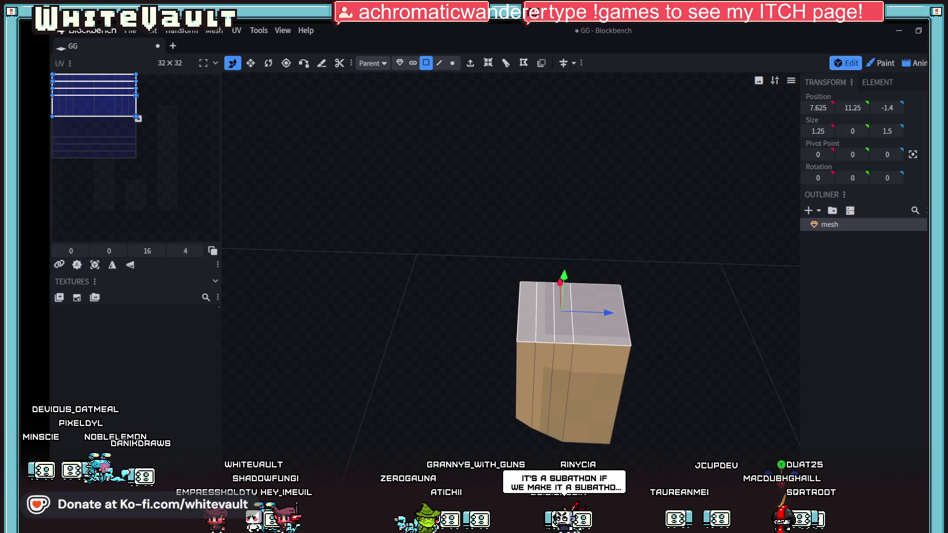
left_click(572, 330)
left_click(601, 299)
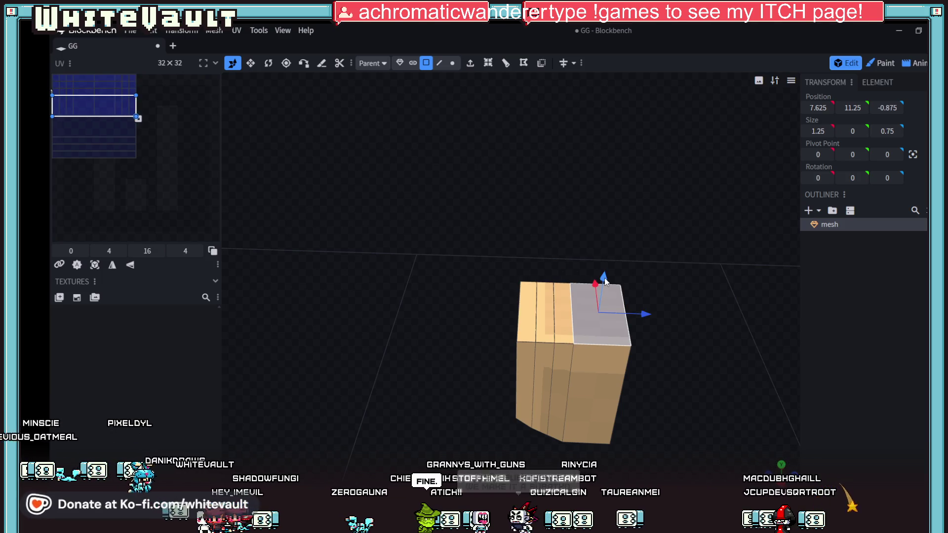
mouse_move(604, 267)
left_mouse_down()
mouse_move(610, 232)
mouse_move(614, 266)
mouse_move(606, 264)
left_mouse_up()
left_click(561, 302)
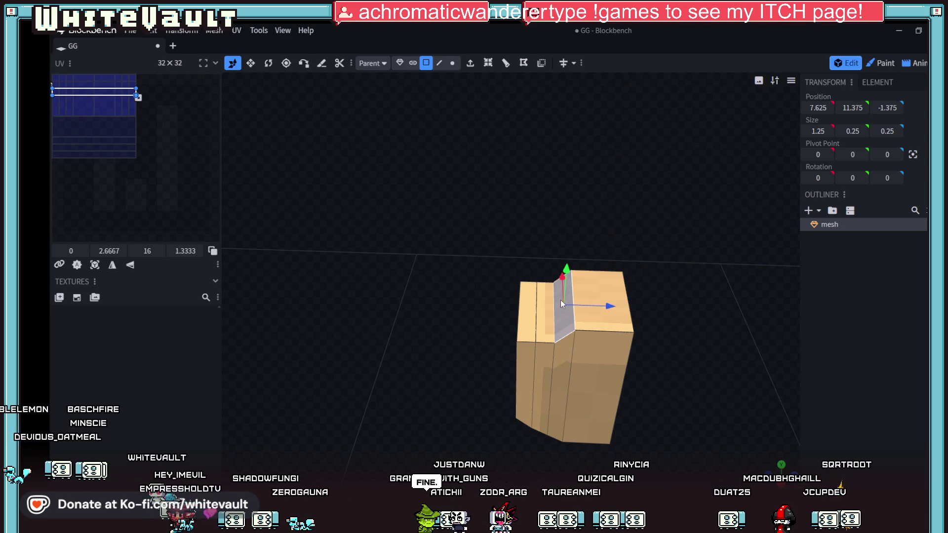
Step: Raise a top edge by half a unit, then undo the raised corner so the top stays flat
left_click(437, 65)
left_click(556, 329)
mouse_move(559, 280)
left_mouse_down()
mouse_move(558, 269)
mouse_move(538, 308)
left_mouse_up()
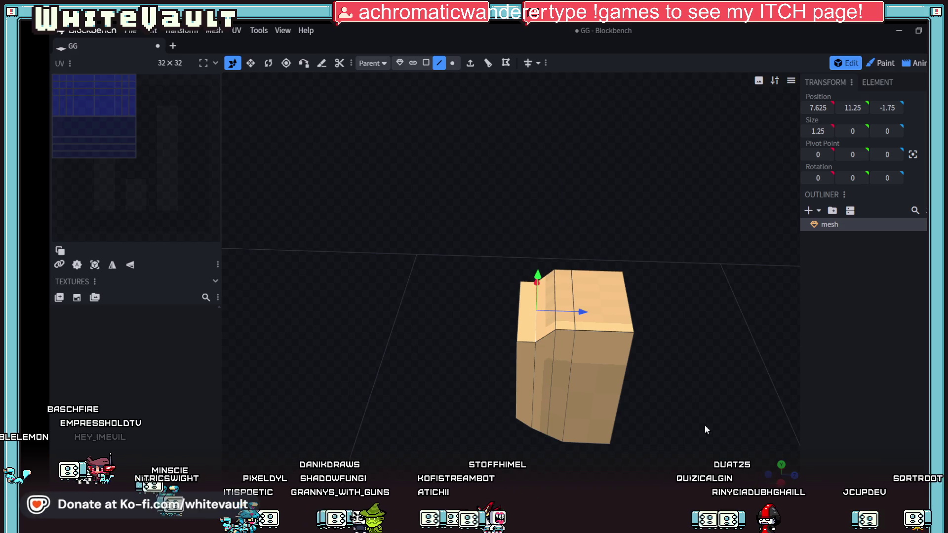
left_click_drag(667, 345, 667, 286)
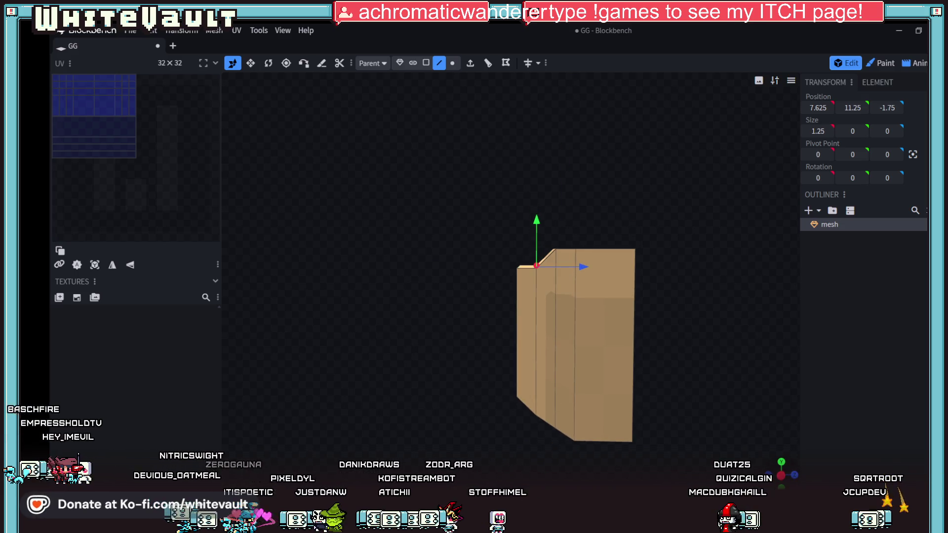
key("ctrl+z")
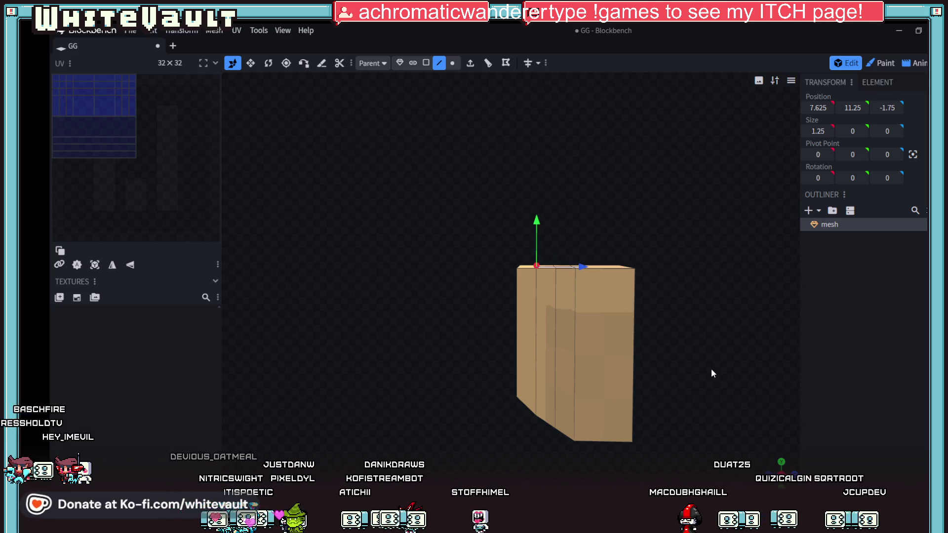
left_click_drag(704, 412, 608, 364)
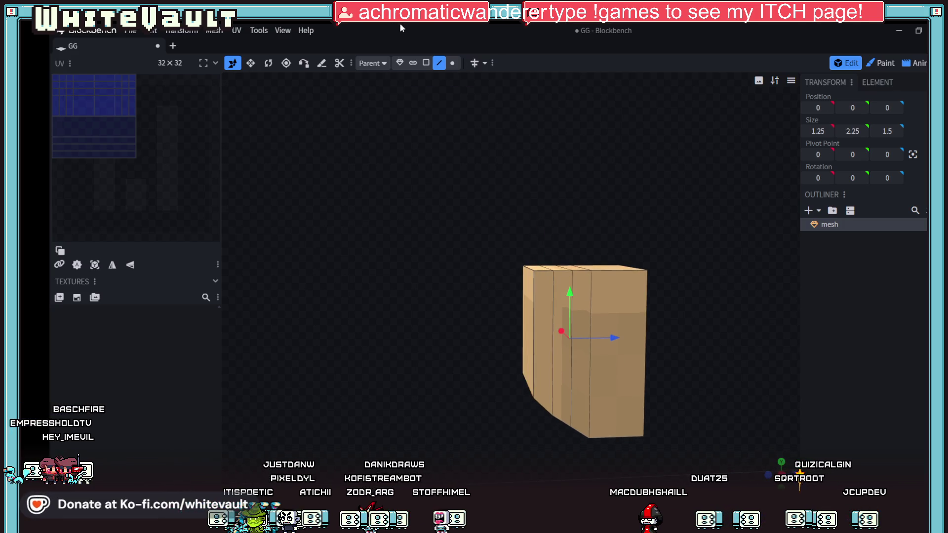
left_click(426, 62)
Step: Add a new 16×8×16 cuboid mesh from the Outliner
scroll(543, 361, "up", 2)
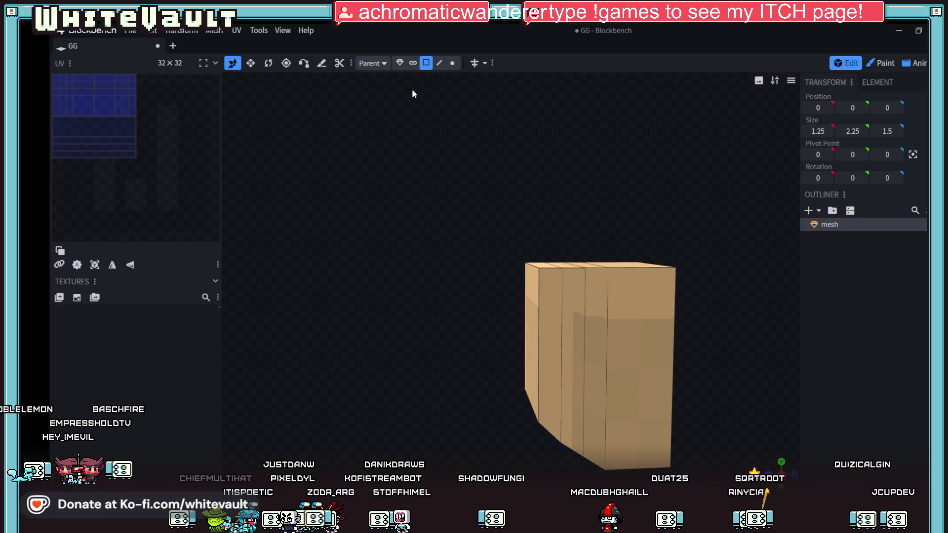
left_click(808, 211)
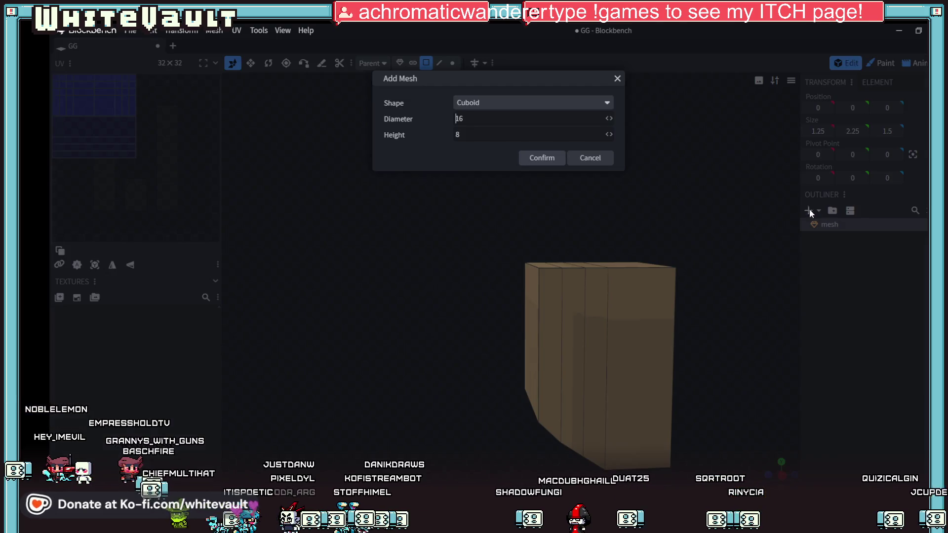
left_click(542, 158)
scroll(564, 251, "down", 5)
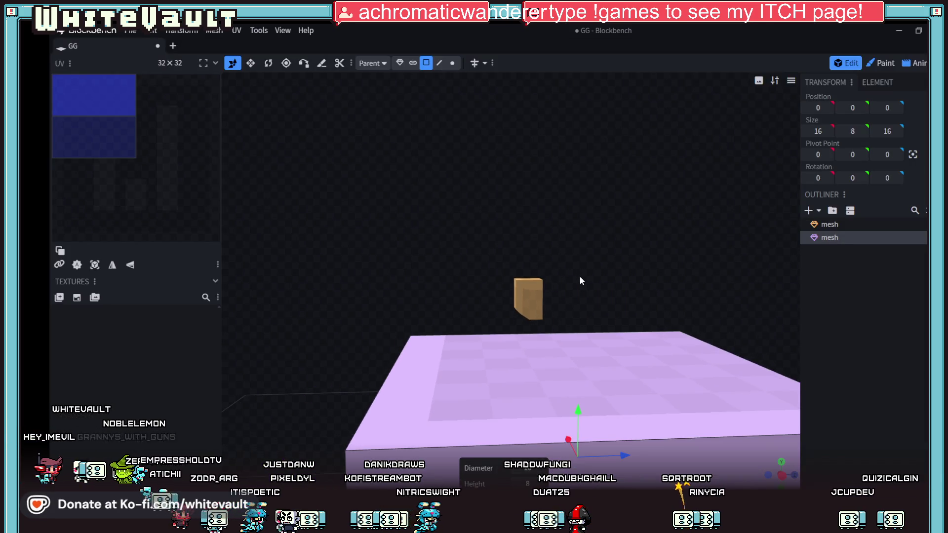
scroll(615, 361, "down", 3)
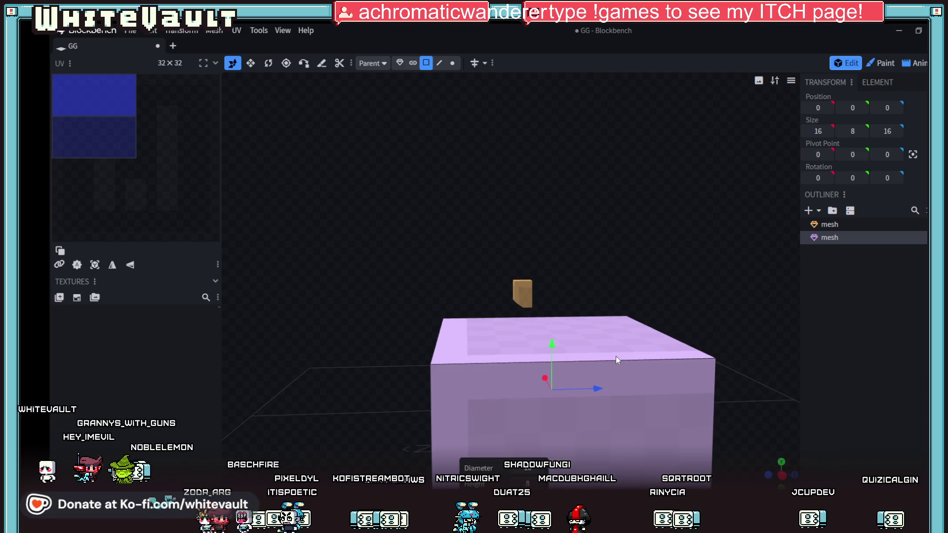
Step: Flatten and shrink the new cuboid into a 0.175 × 0.675 × 1 block
left_click(574, 419)
left_click_drag(569, 426, 543, 359)
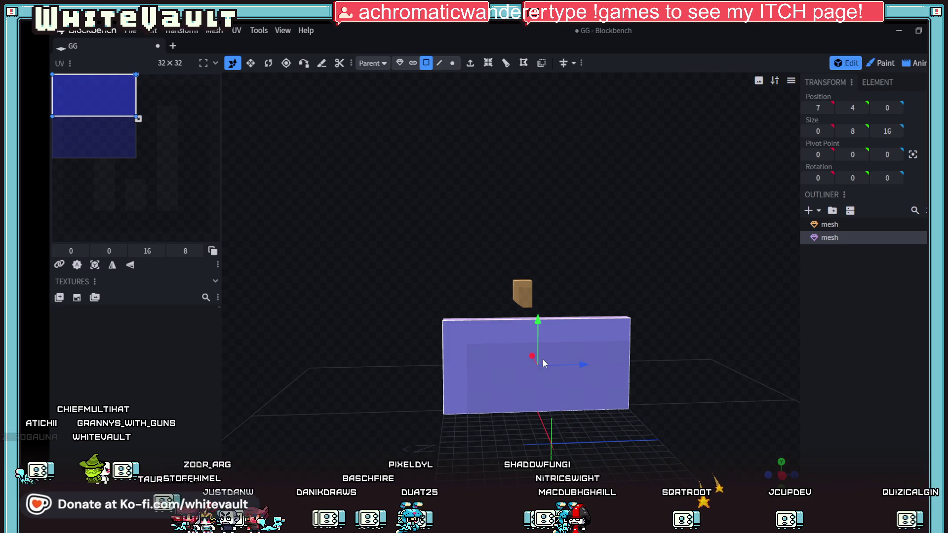
mouse_move(542, 359)
left_mouse_down()
mouse_move(662, 379)
mouse_move(636, 428)
mouse_move(639, 418)
mouse_move(692, 421)
mouse_move(489, 390)
mouse_move(579, 415)
mouse_move(661, 376)
mouse_move(686, 386)
left_mouse_up()
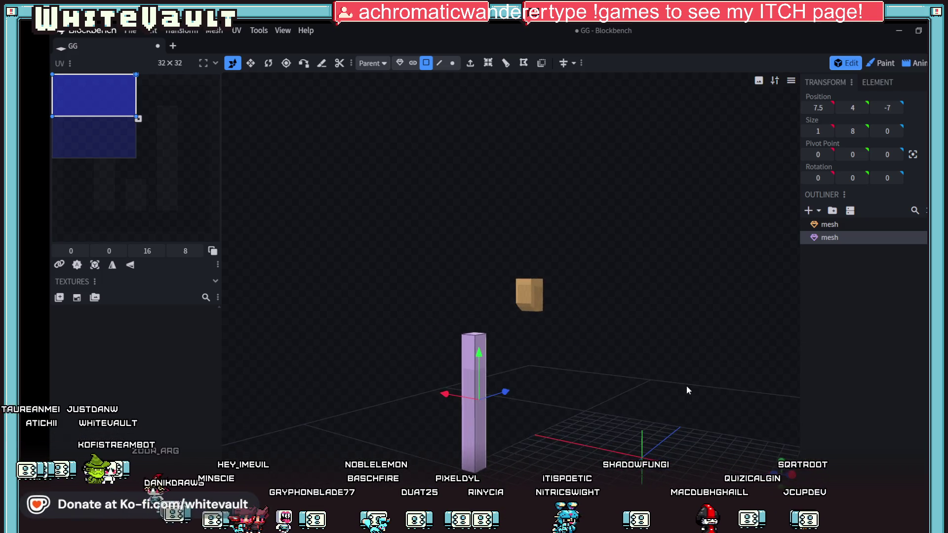
left_click_drag(442, 397, 553, 423)
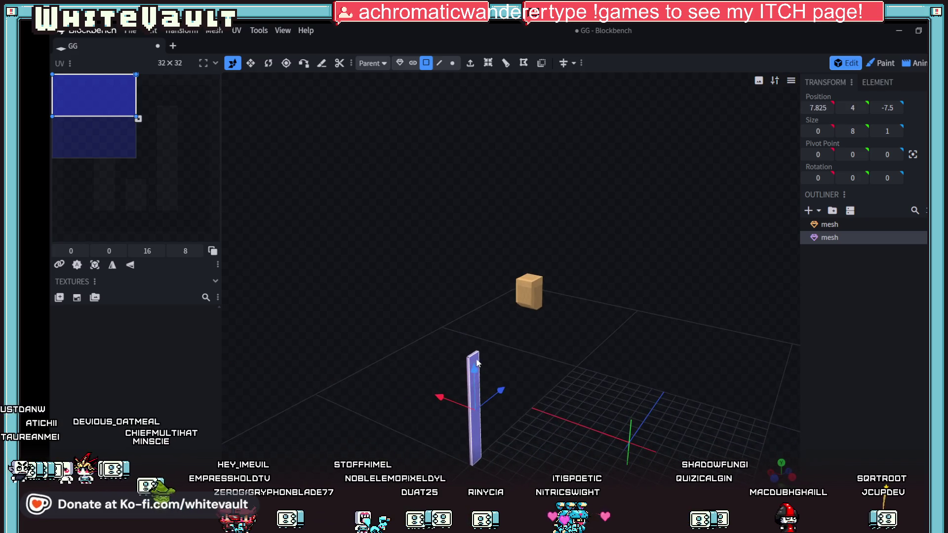
left_click(473, 345)
mouse_move(474, 328)
left_mouse_down()
mouse_move(486, 446)
mouse_move(600, 449)
mouse_move(586, 325)
mouse_move(411, 59)
left_mouse_up()
left_click(400, 63)
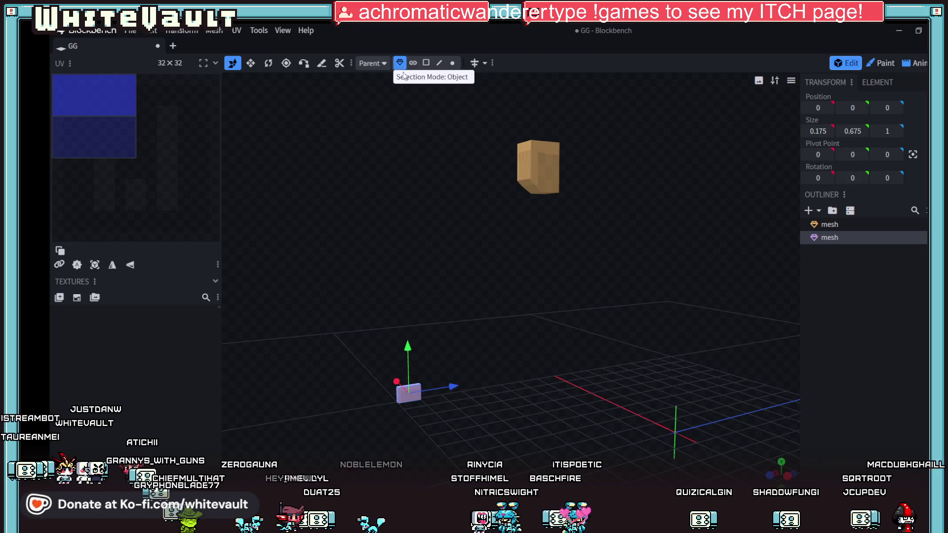
left_click_drag(407, 340, 431, 112)
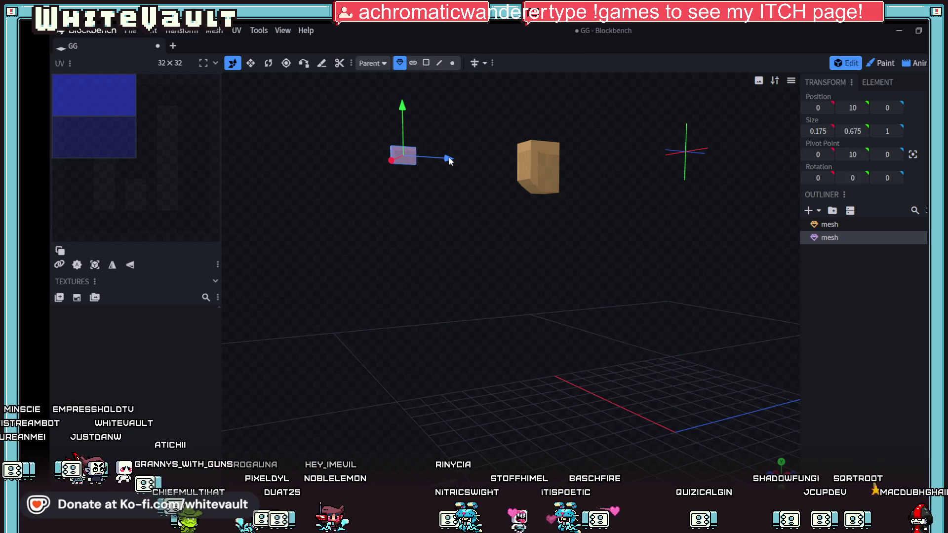
left_click_drag(448, 158, 543, 155)
mouse_move(525, 253)
left_mouse_down()
mouse_move(623, 309)
mouse_move(718, 300)
mouse_move(452, 184)
mouse_move(730, 418)
left_mouse_up()
mouse_move(621, 319)
left_mouse_down()
mouse_move(354, 289)
mouse_move(609, 249)
mouse_move(574, 375)
mouse_move(812, 459)
mouse_move(691, 370)
mouse_move(617, 258)
mouse_move(543, 184)
mouse_move(494, 218)
mouse_move(556, 212)
left_mouse_up()
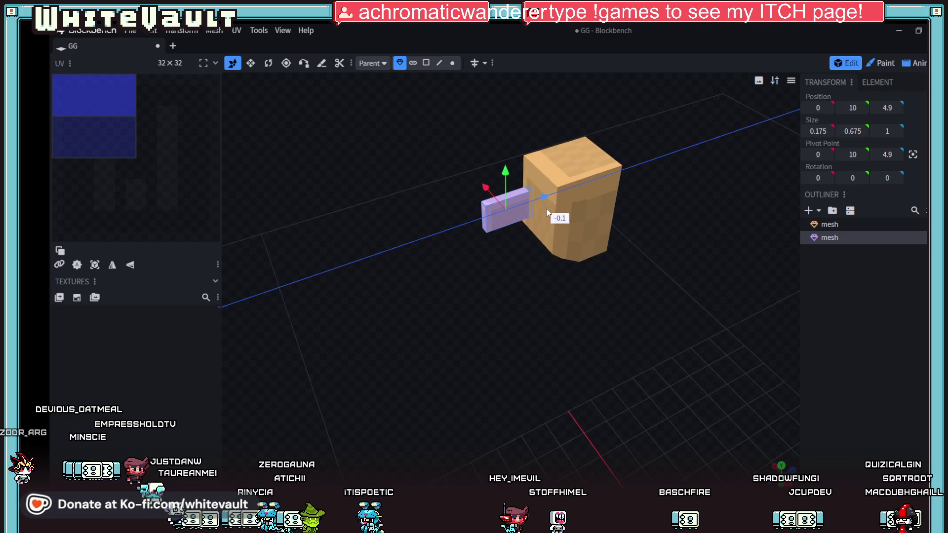
mouse_move(573, 298)
left_mouse_down()
mouse_move(619, 275)
mouse_move(560, 212)
left_mouse_up()
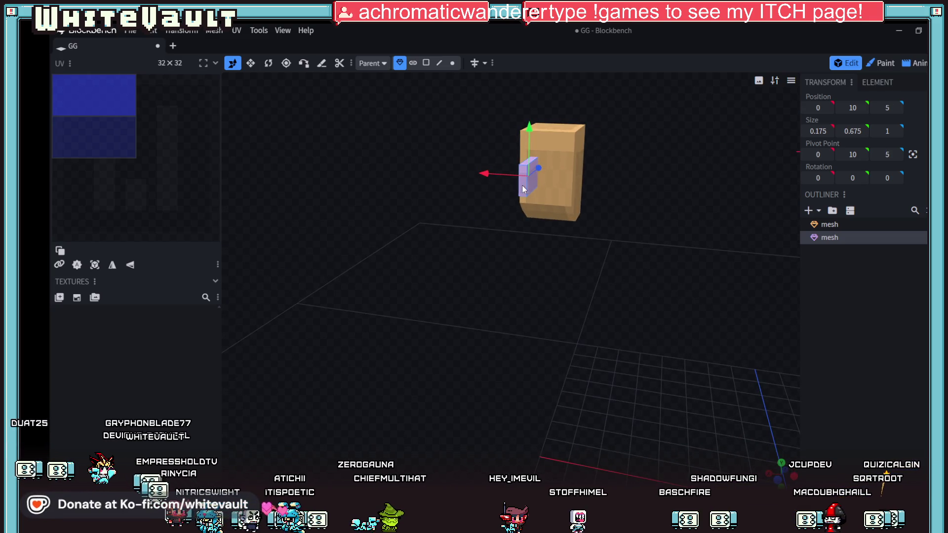
left_click(426, 62)
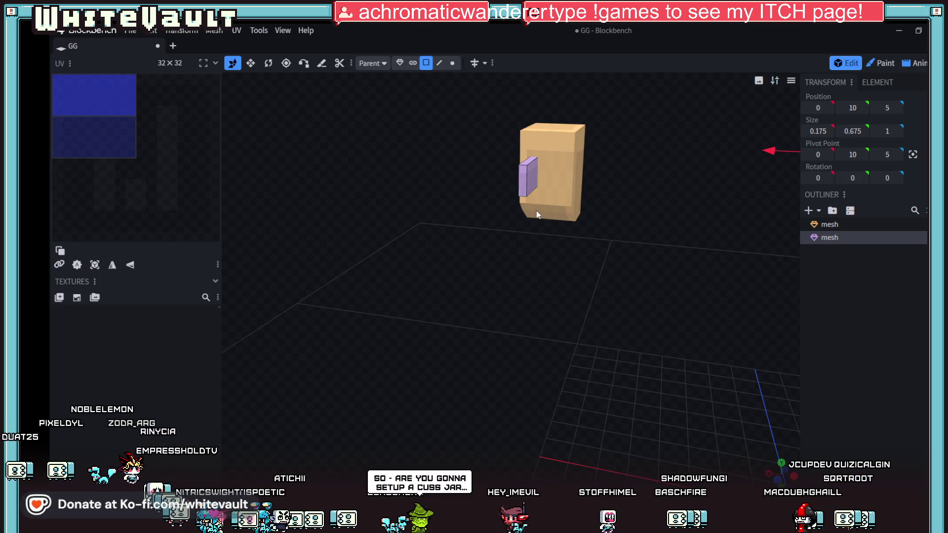
left_click(524, 188)
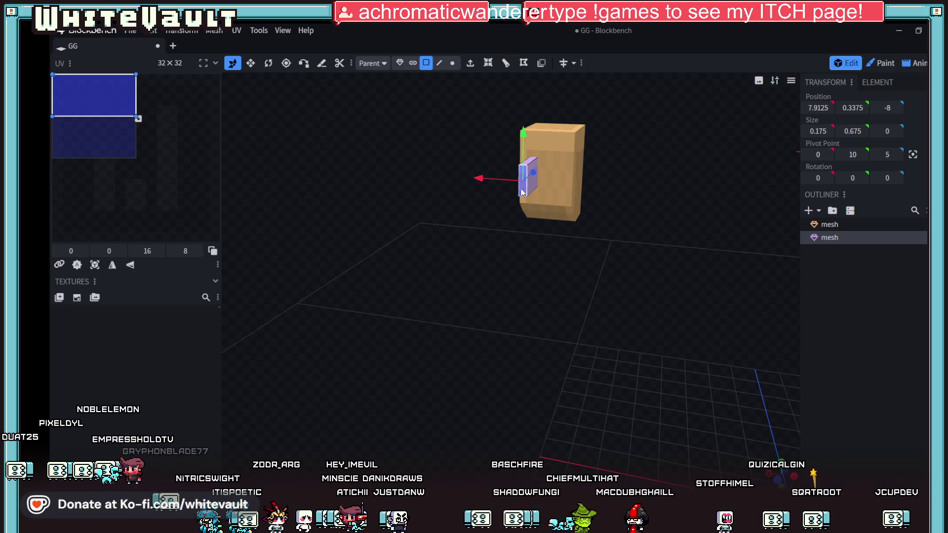
scroll(747, 270, "up", 3)
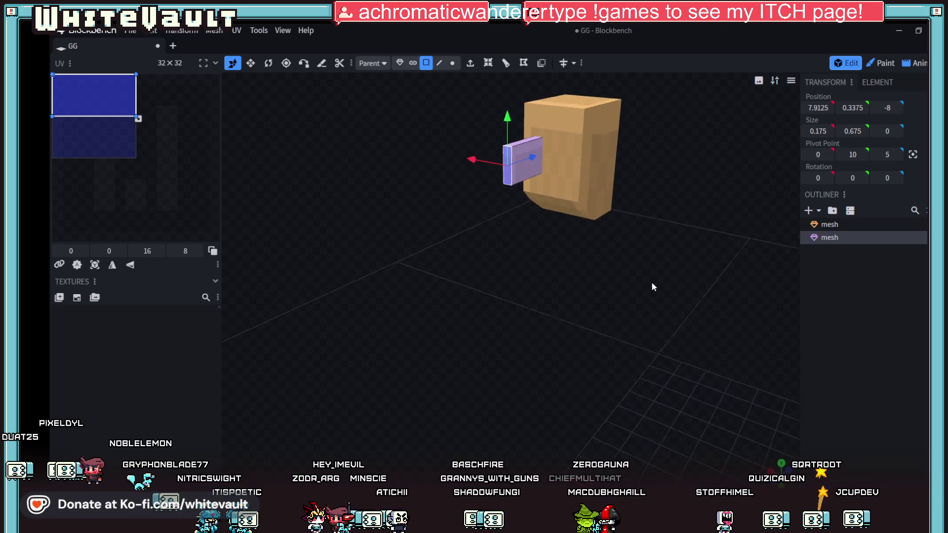
left_click_drag(652, 283, 594, 257)
left_click_drag(521, 157, 545, 157)
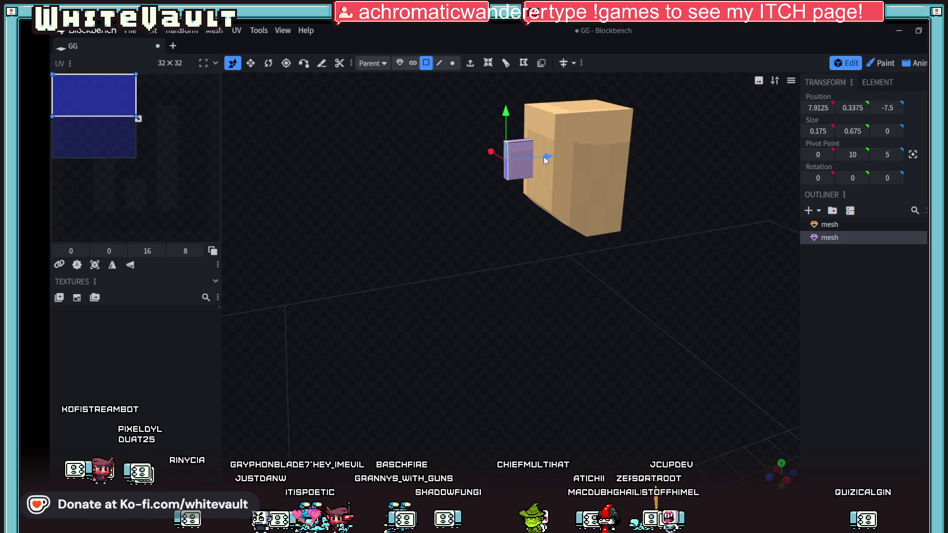
scroll(657, 288, "down", 3)
left_click_drag(664, 358, 701, 409)
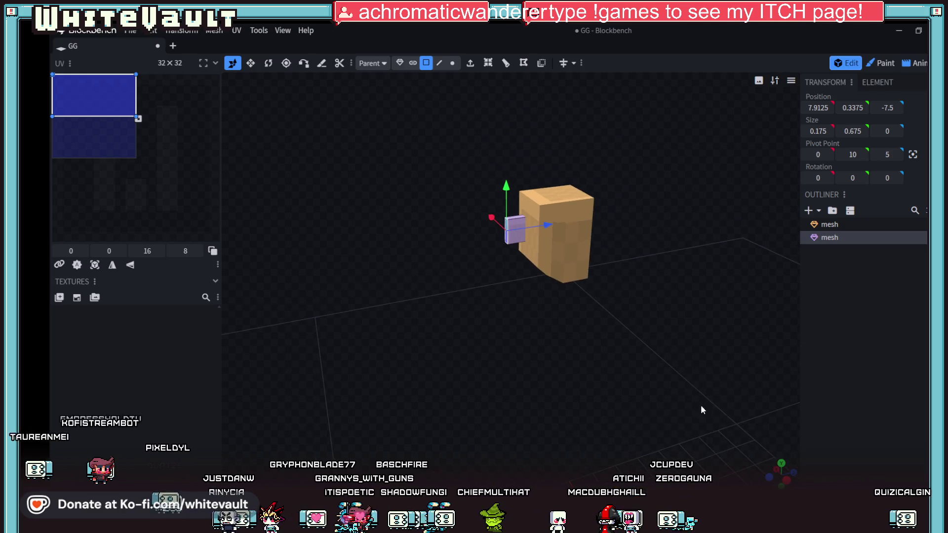
left_click_drag(785, 483, 788, 484)
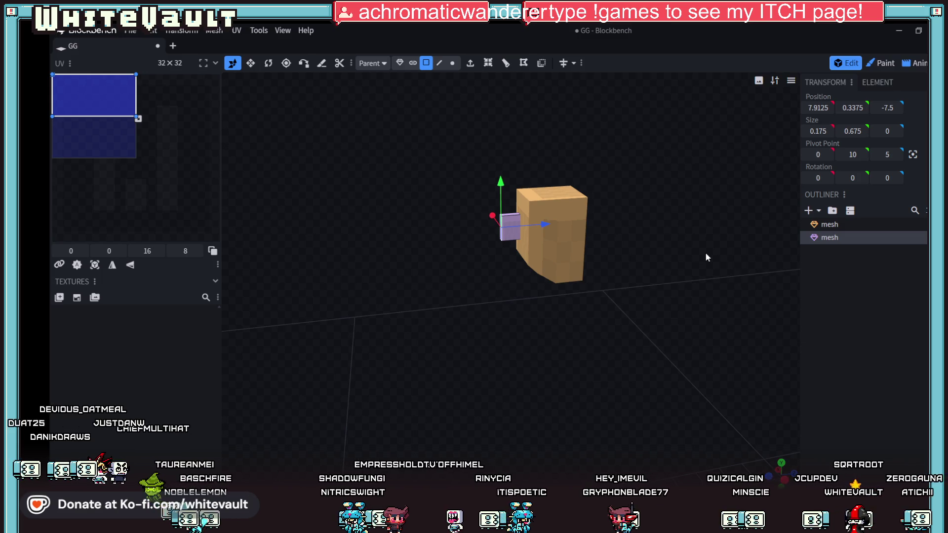
scroll(706, 256, "up", 5)
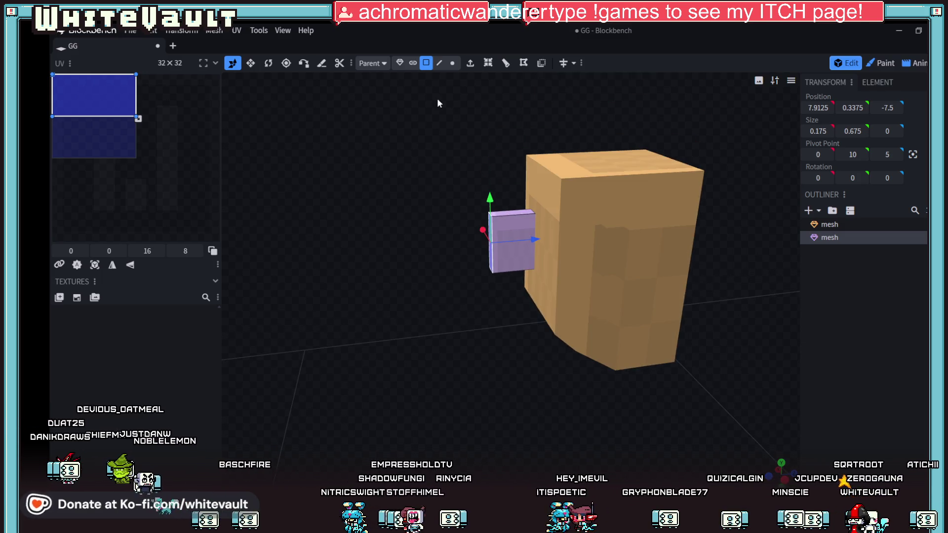
Step: Raise the purple block's top face to make it taller
left_click(515, 212)
left_click_drag(513, 170, 512, 157)
mouse_move(585, 391)
left_mouse_down()
mouse_move(558, 383)
mouse_move(588, 380)
left_mouse_up()
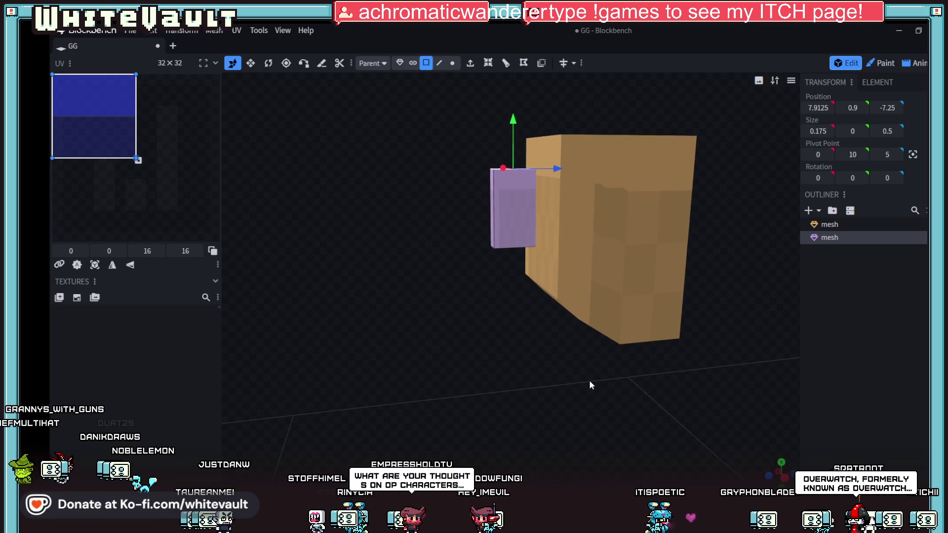
Step: Lower the whole purple block to Y 9.9 and reselect one of its faces
left_click(399, 63)
left_click_drag(515, 160, 513, 170)
mouse_move(531, 316)
left_mouse_down()
mouse_move(556, 327)
mouse_move(554, 308)
left_mouse_up()
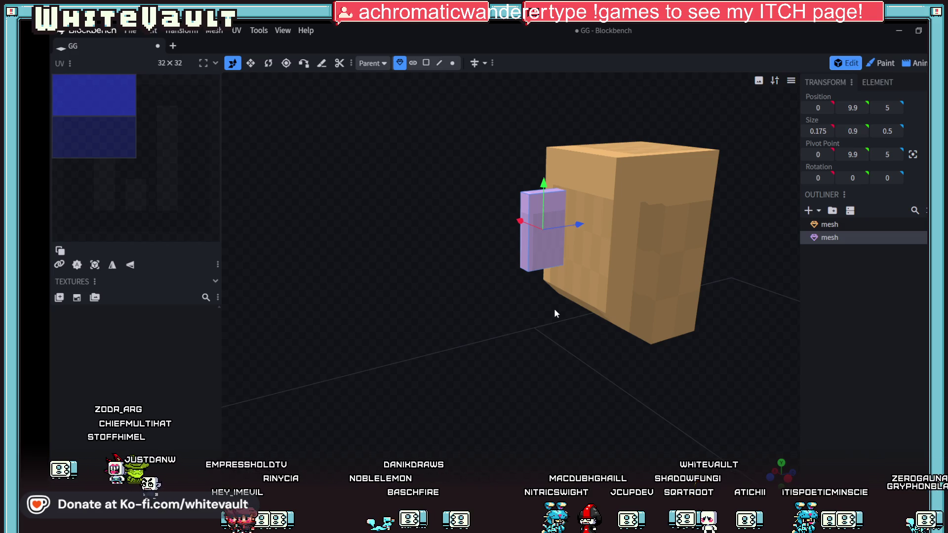
scroll(567, 326, "up", 3)
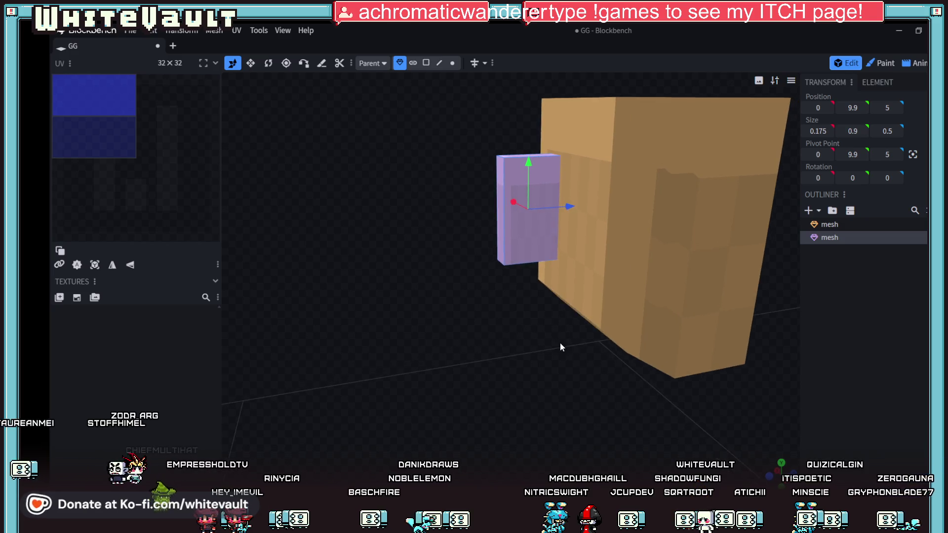
mouse_move(517, 289)
left_mouse_down()
mouse_move(537, 322)
mouse_move(514, 275)
left_mouse_up()
left_click(426, 62)
left_click(538, 210)
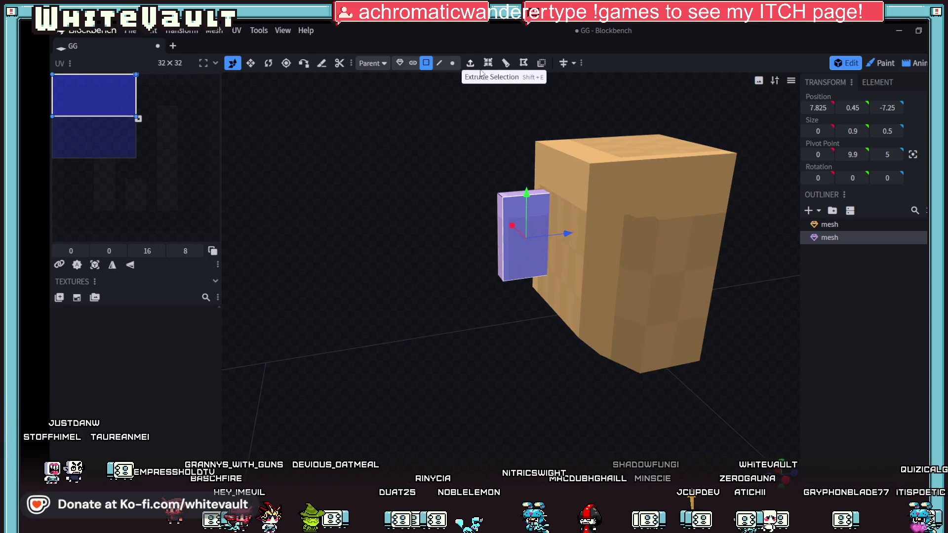
Step: Add a horizontal loop cut with 4 cuts to the purple block
left_click(504, 63)
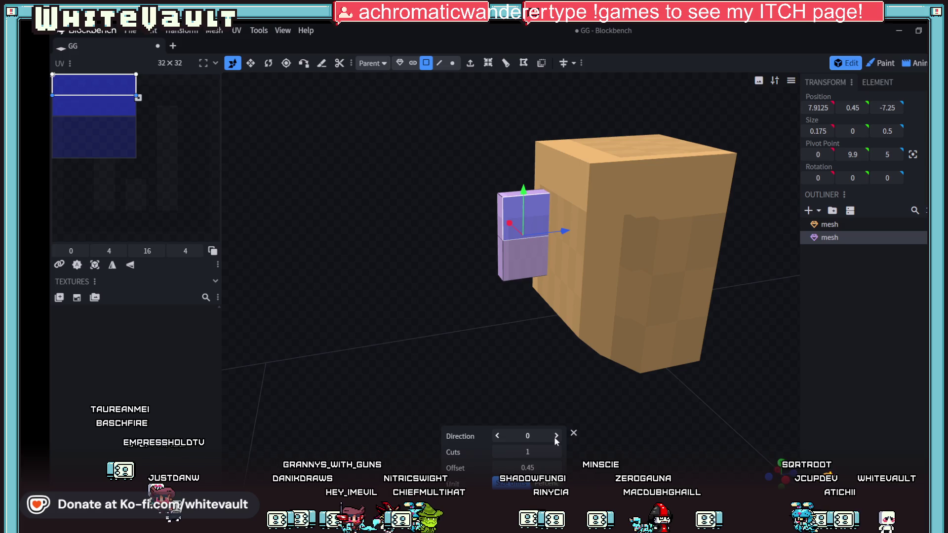
left_click(554, 436)
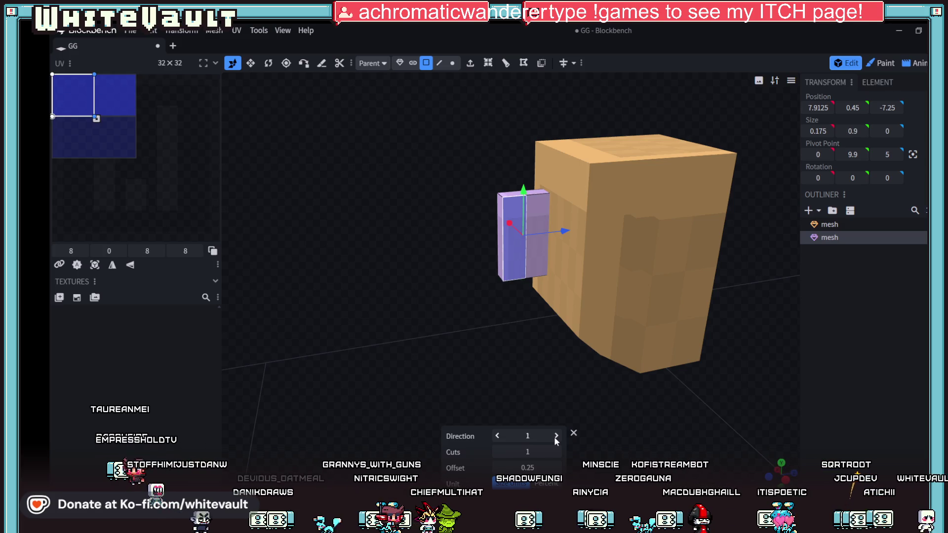
left_click(554, 436)
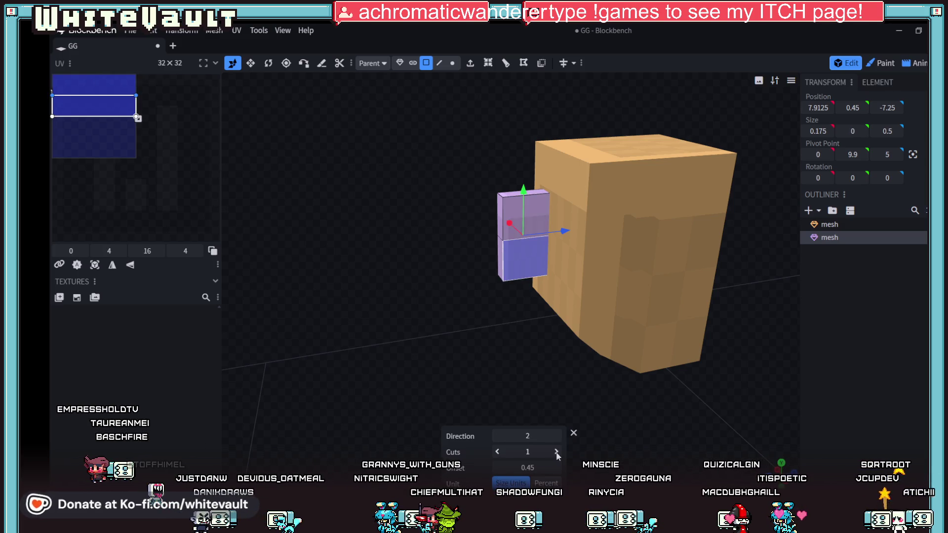
left_click(557, 453)
left_click(557, 453)
left_click(555, 451)
scroll(544, 372, "up", 2)
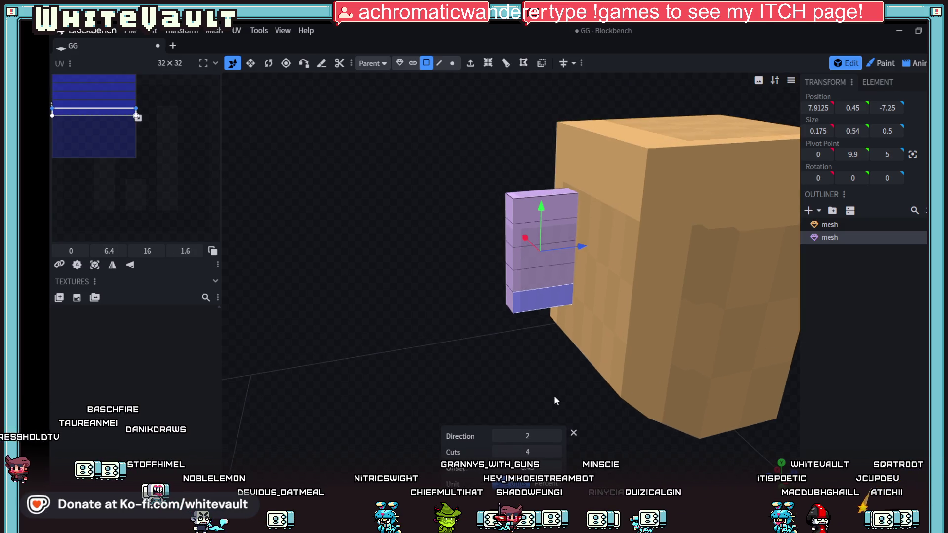
Step: Select the purple block's top outer edge in edge mode
left_click(542, 193)
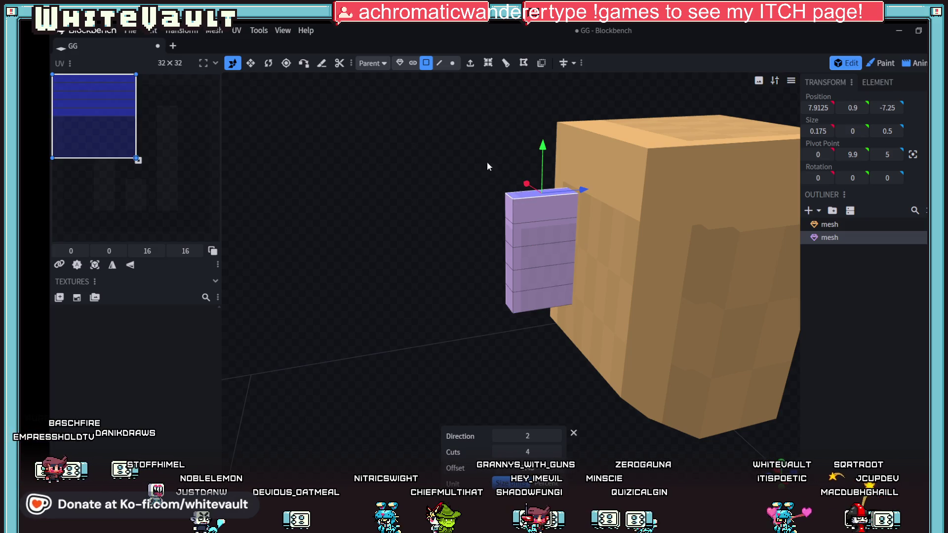
left_click(438, 63)
left_click(510, 197)
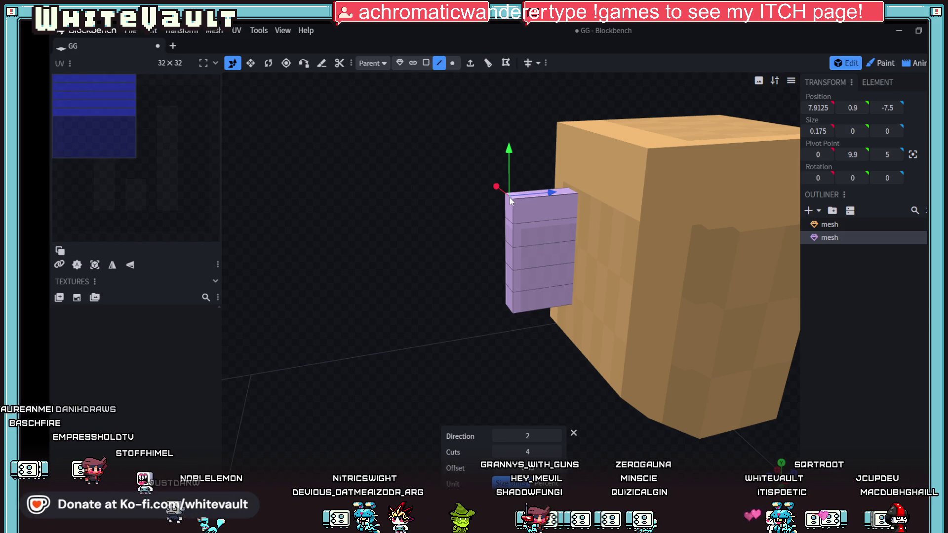
Step: Lower the top outer edge and pull the top and bottom outer edges in toward the head
left_click_drag(508, 153, 515, 164)
left_click_drag(549, 199, 562, 198)
left_click_drag(568, 359, 573, 314)
left_click(541, 239)
left_click_drag(558, 239, 570, 235)
left_click(541, 222)
Step: Lower the purple block's upper corner slightly in the orthographic side view
mouse_move(552, 292)
left_mouse_down()
mouse_move(552, 334)
mouse_move(542, 335)
left_mouse_up()
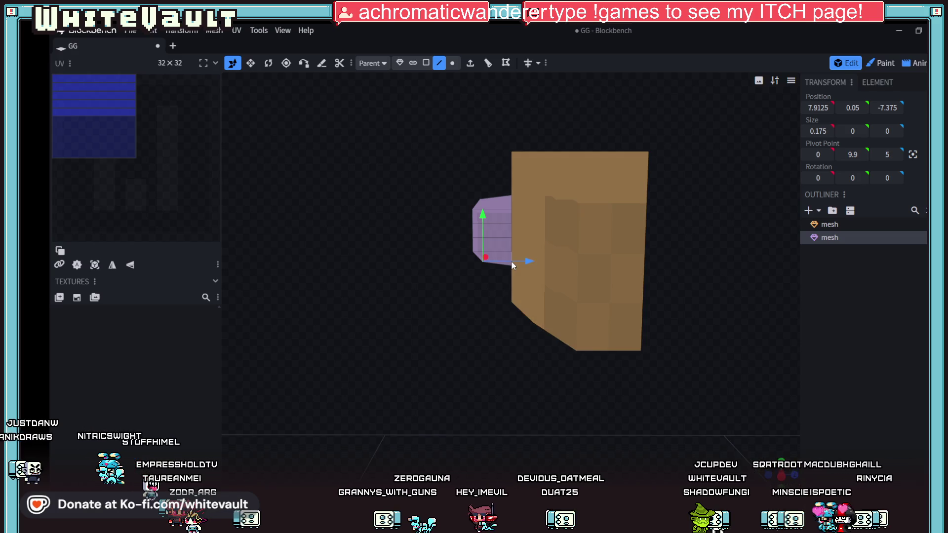
mouse_move(449, 246)
left_mouse_down()
mouse_move(461, 274)
mouse_move(517, 256)
left_mouse_up()
left_click(544, 245)
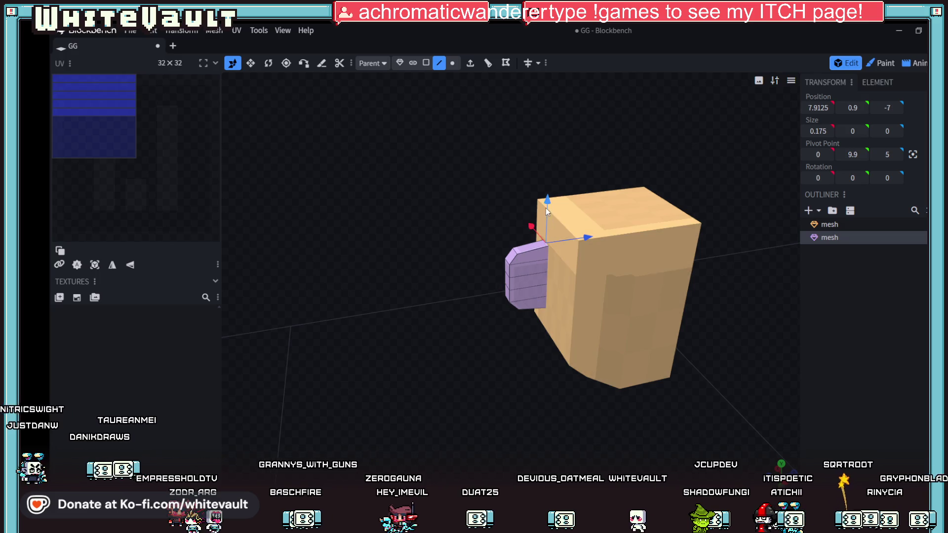
key("KP_3")
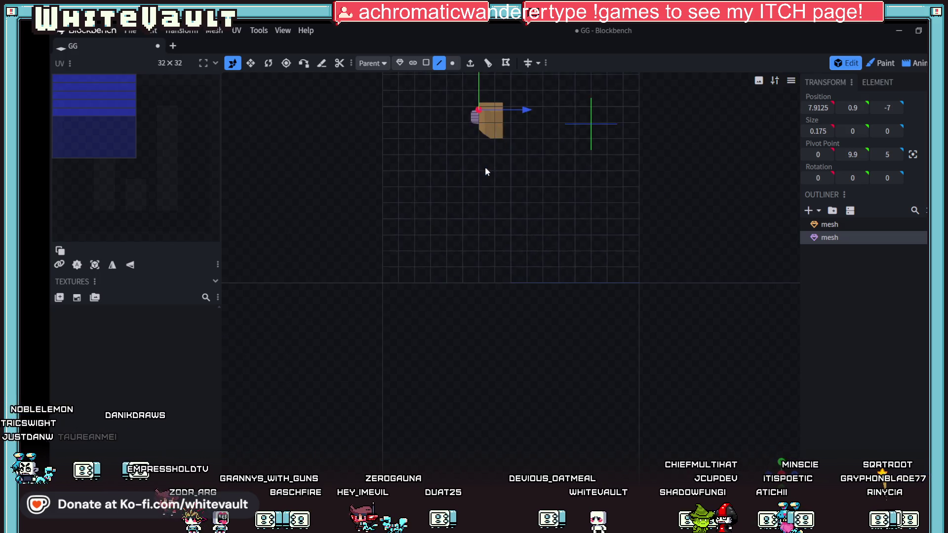
scroll(493, 207, "up", 8)
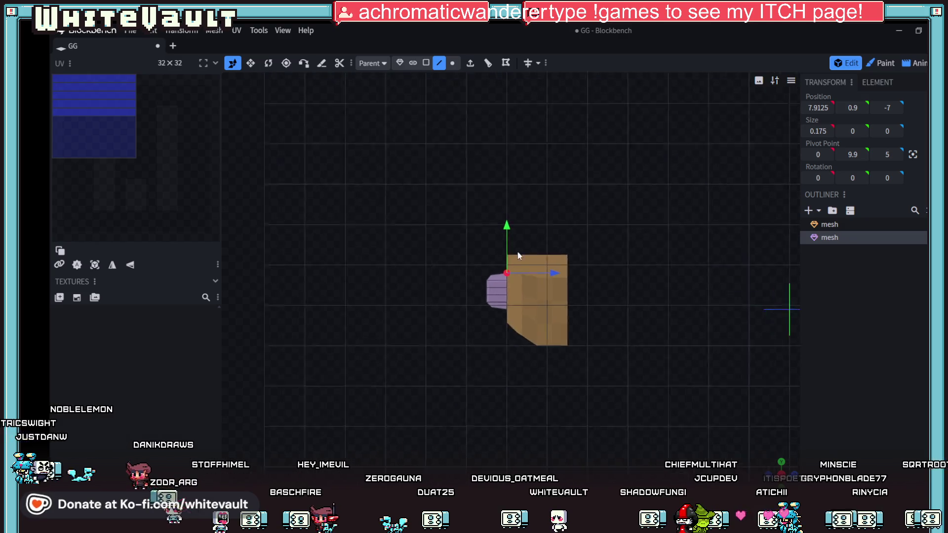
left_click_drag(495, 204, 507, 212)
scroll(508, 284, "down", 1)
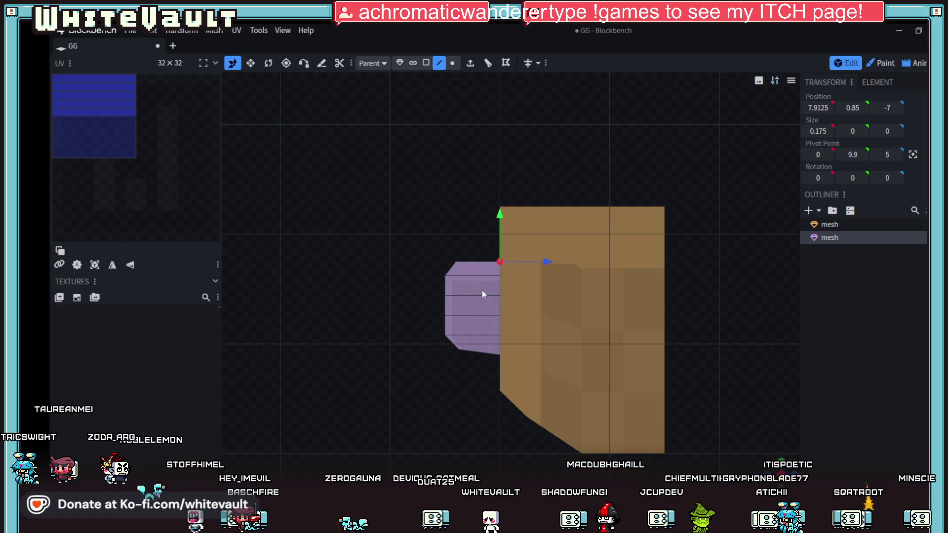
Step: Try moving the purple mesh along Z, then undo the move in perspective view
left_click(399, 64)
mouse_move(524, 305)
left_mouse_down()
mouse_move(571, 315)
mouse_move(538, 316)
left_mouse_up()
scroll(513, 340, "down", 2)
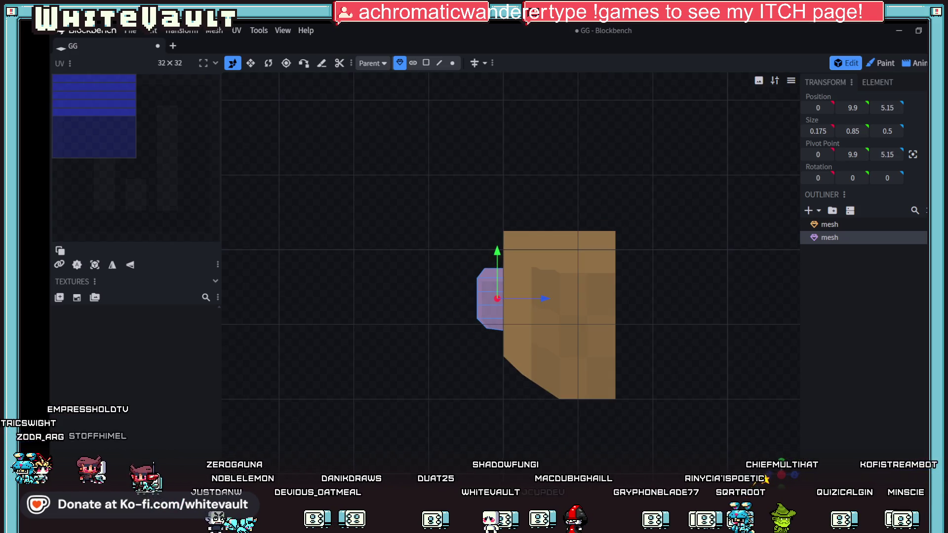
key("KP_0")
key("ctrl+z")
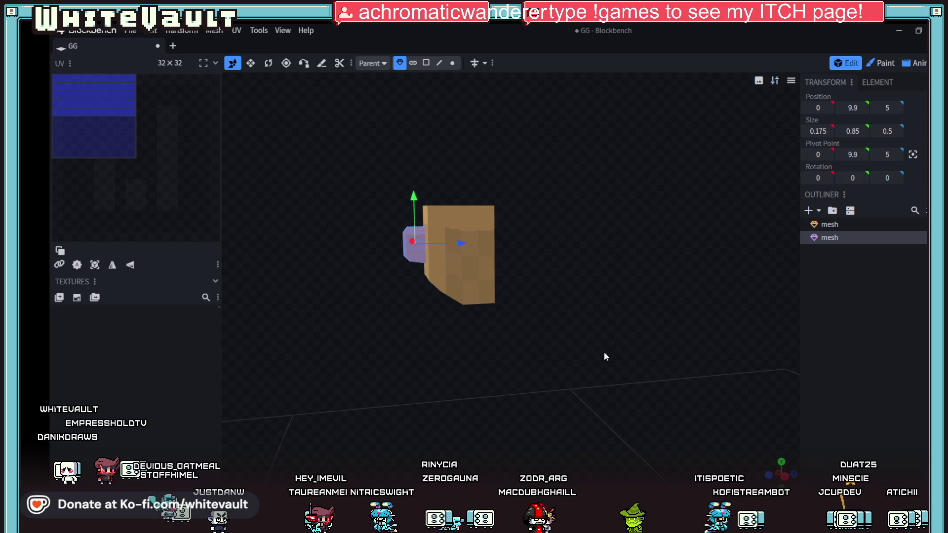
Step: Reposition the view and select the brown head mesh
left_click_drag(603, 352, 660, 392)
left_click_drag(533, 346, 601, 314)
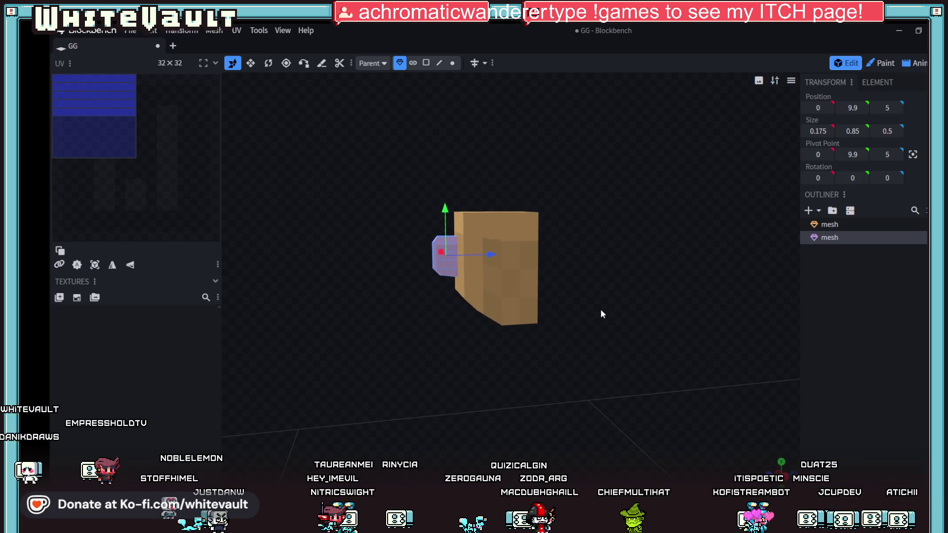
mouse_move(590, 380)
left_mouse_down()
mouse_move(745, 404)
mouse_move(691, 410)
left_mouse_up()
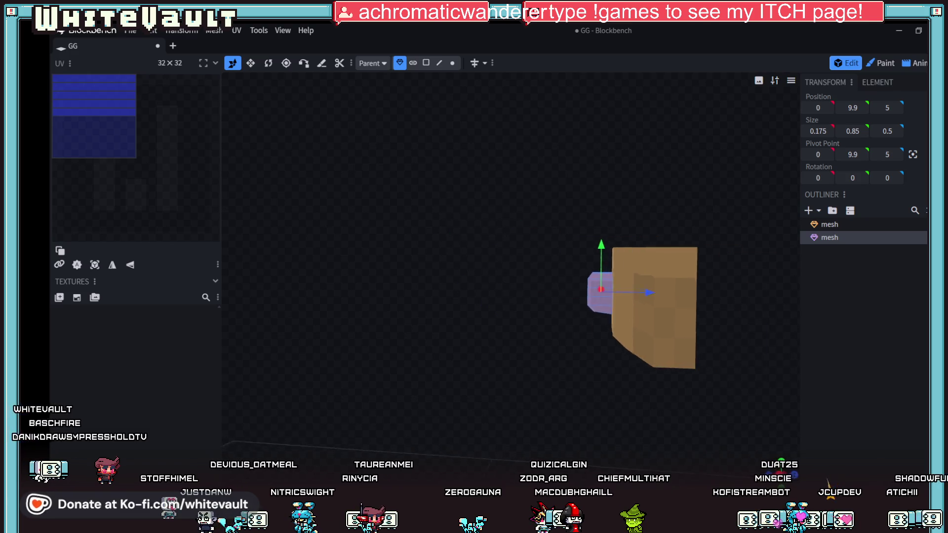
scroll(691, 407, "up", 1)
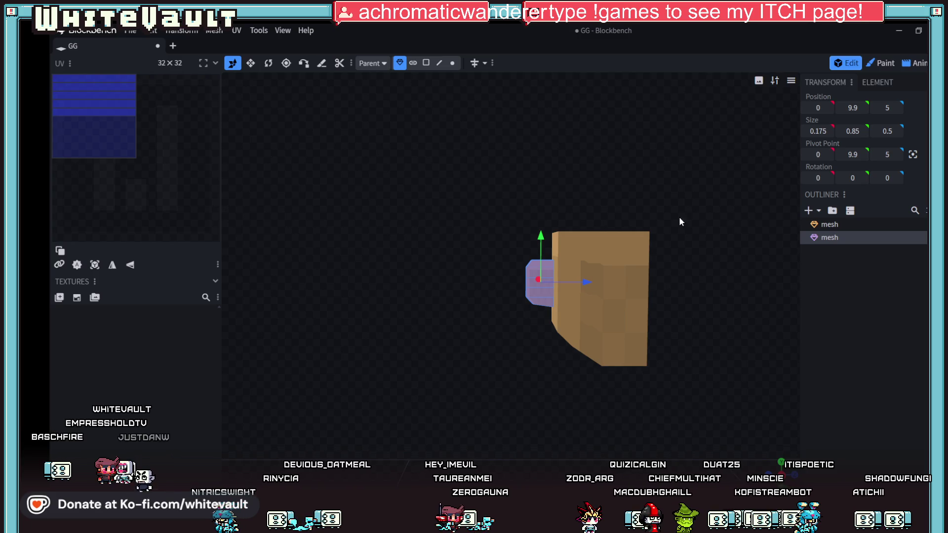
left_click(607, 294)
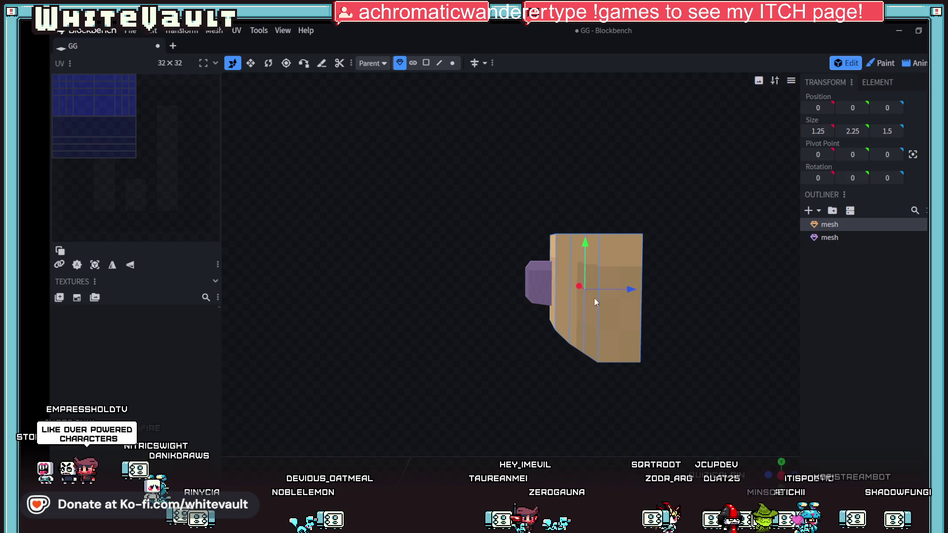
Step: Merge the purple block into the head mesh, then switch to Paint mode
left_click(534, 283, "shift")
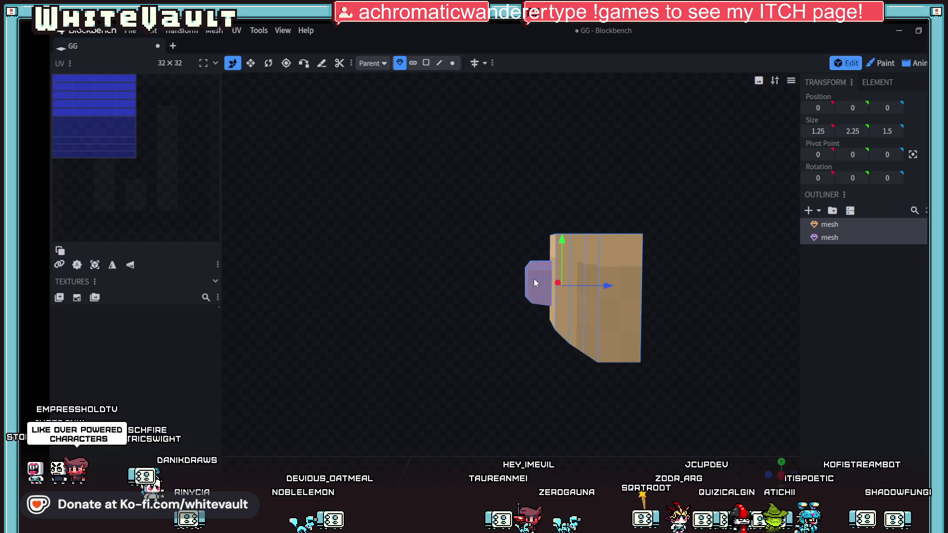
right_click(850, 224)
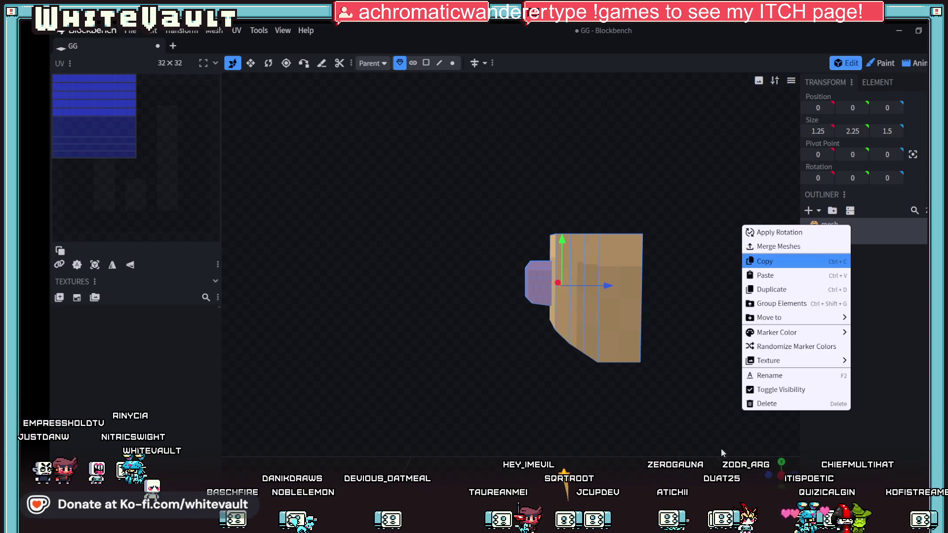
left_click(771, 289)
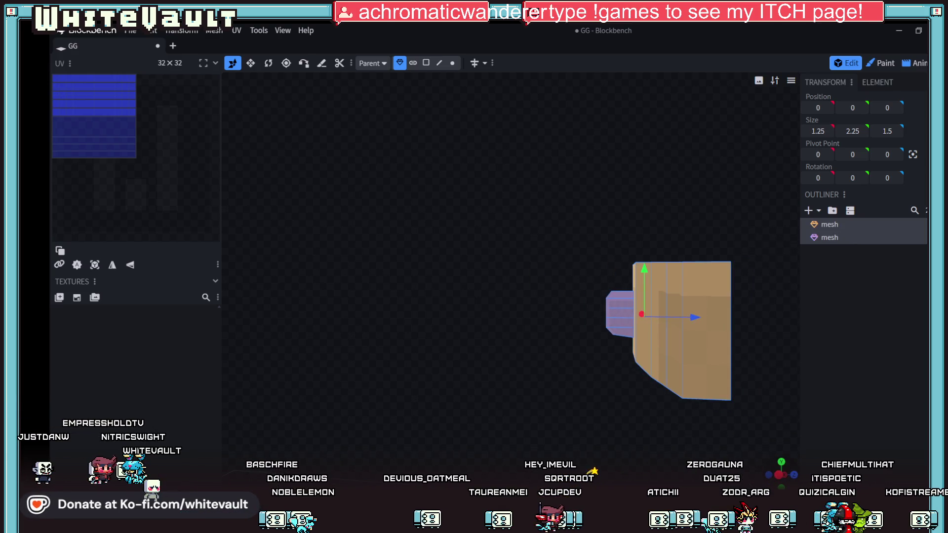
right_click(834, 231)
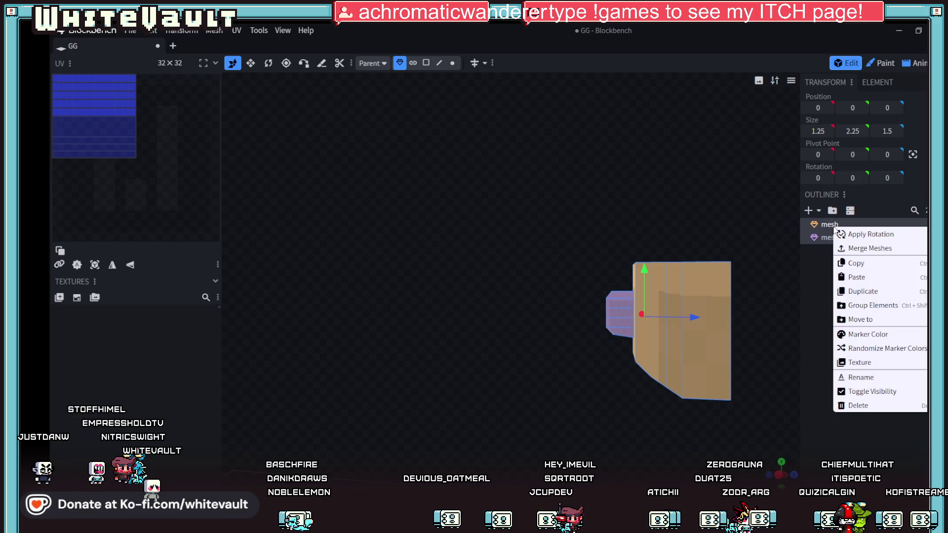
left_click(883, 241)
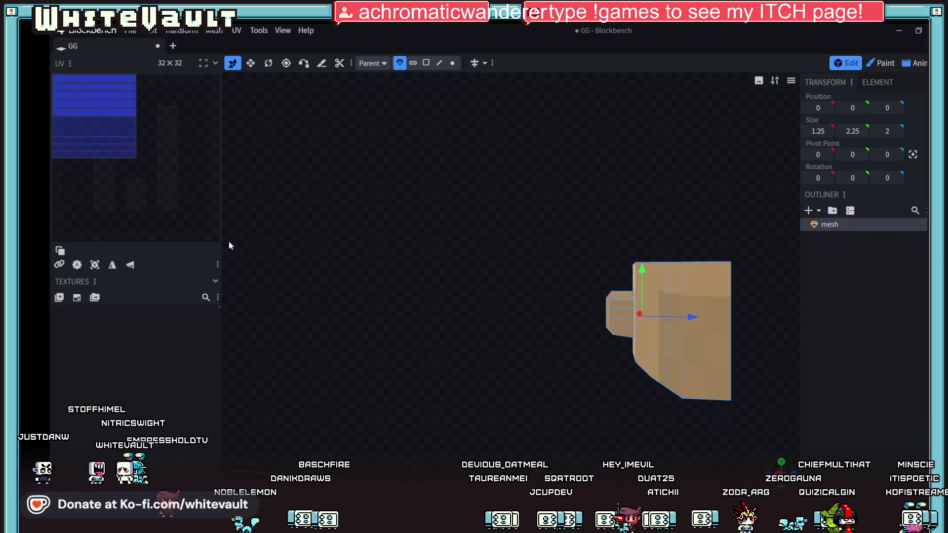
key("ctrl+2")
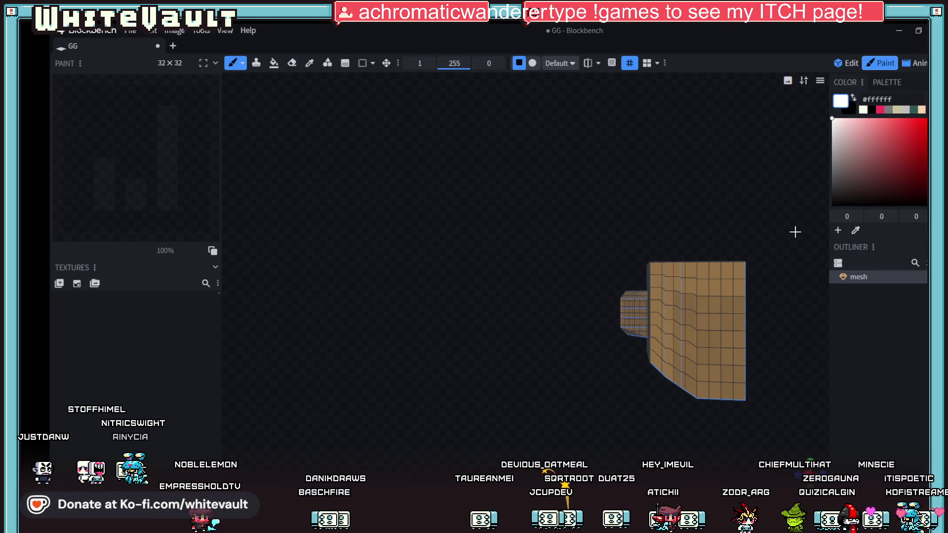
mouse_move(775, 315)
left_mouse_down()
mouse_move(645, 307)
mouse_move(552, 281)
left_mouse_up()
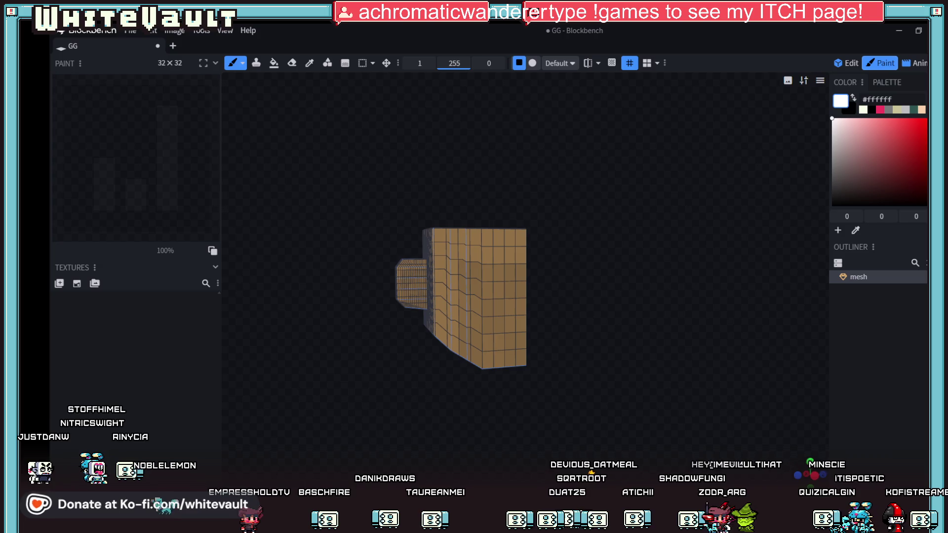
left_click_drag(605, 401, 607, 394)
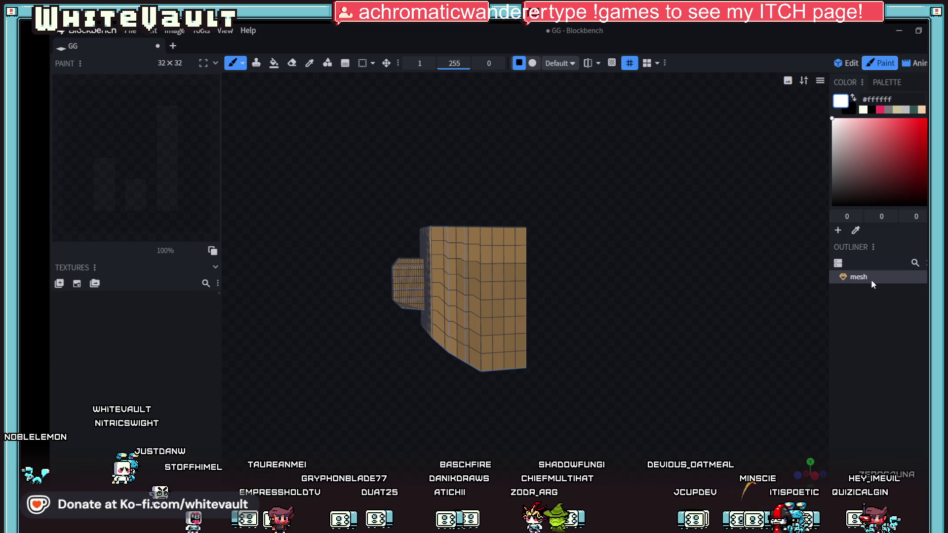
left_click(92, 285)
left_click(480, 267)
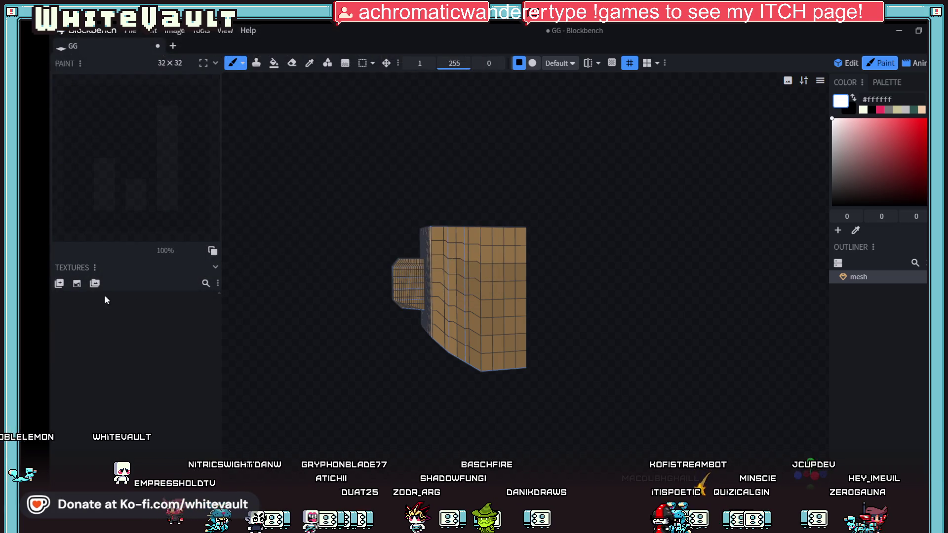
left_click(78, 284)
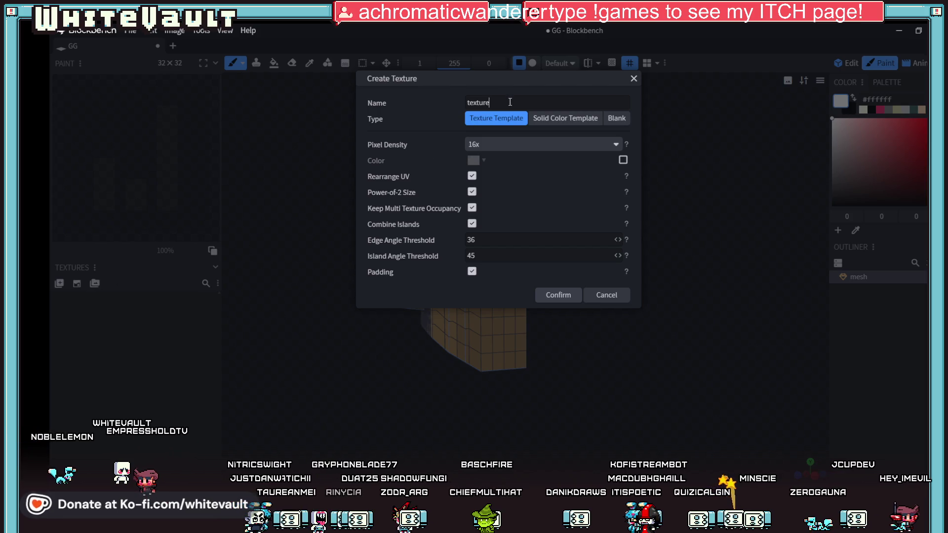
left_click_drag(510, 102, 414, 112)
type("fACE")
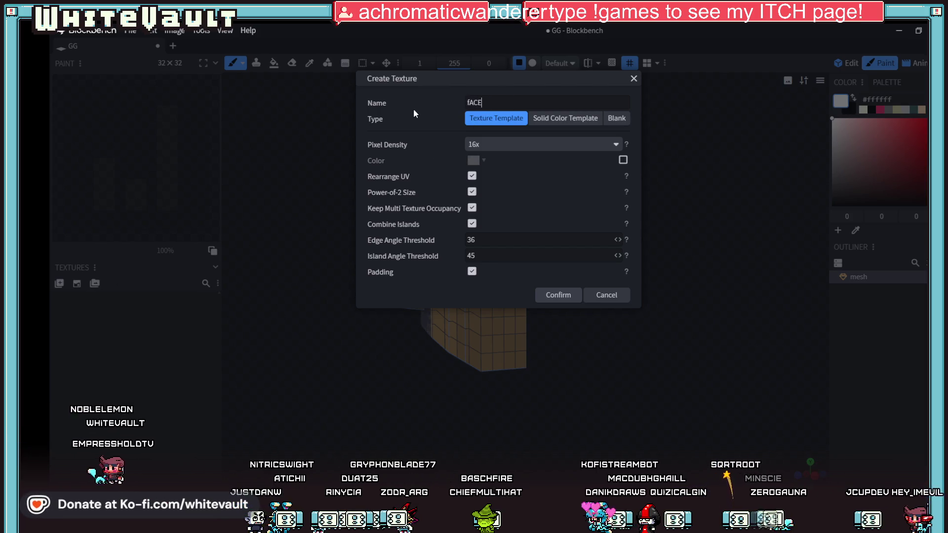
type("_rAW")
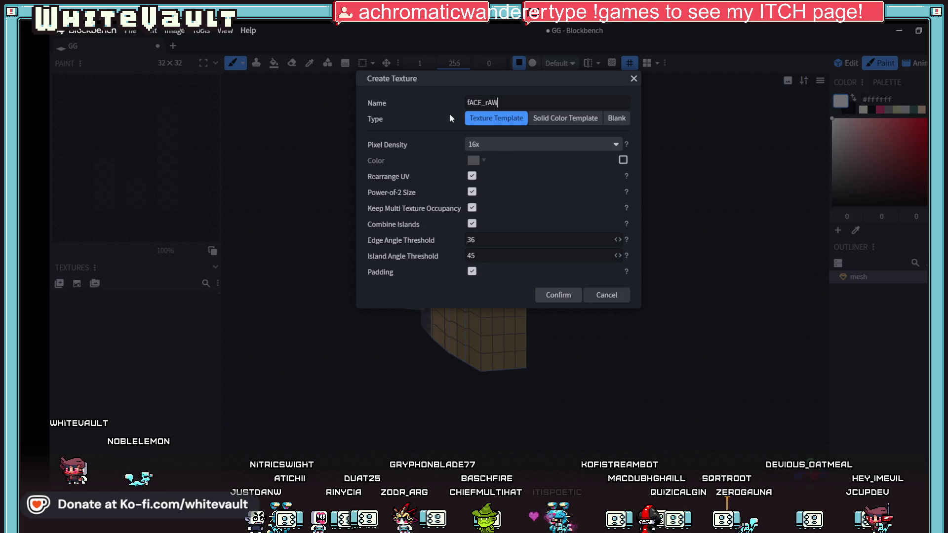
left_click(526, 144)
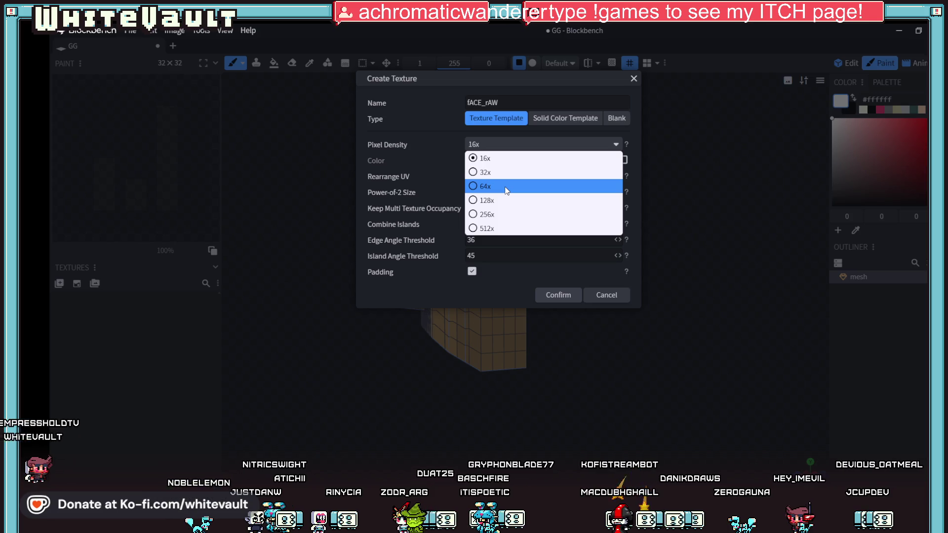
left_click(506, 190)
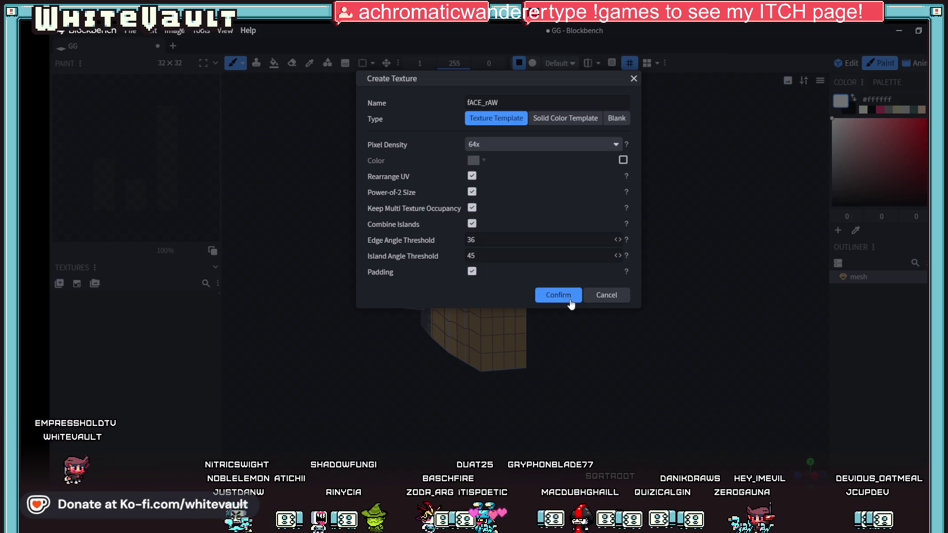
left_click(569, 297)
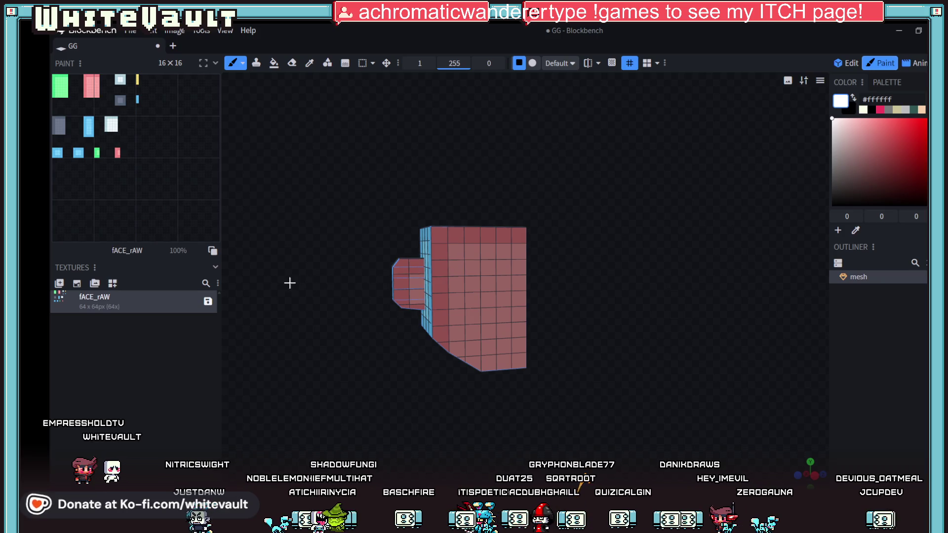
key("Delete")
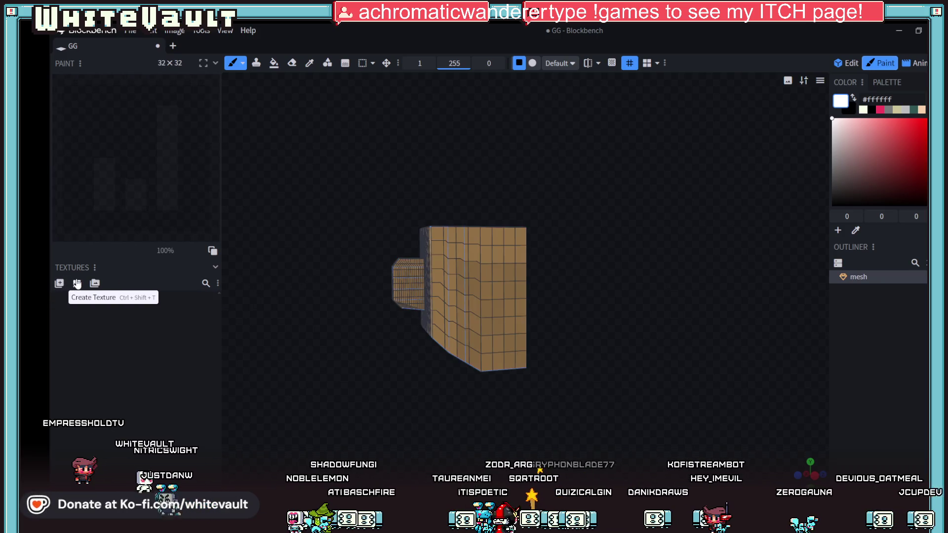
Step: Create a new texture named texture with 256x pixel density
left_click(77, 282)
left_click(539, 146)
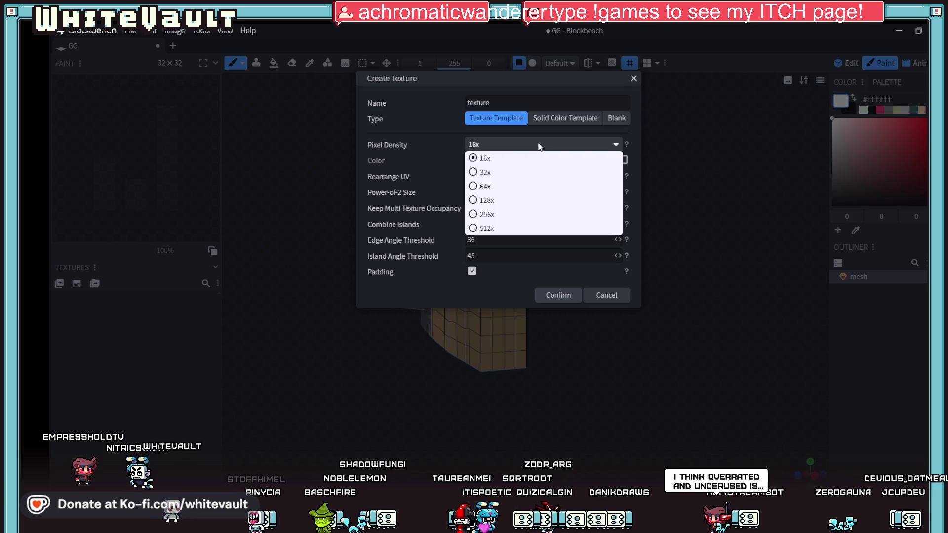
left_click(509, 215)
left_click(564, 296)
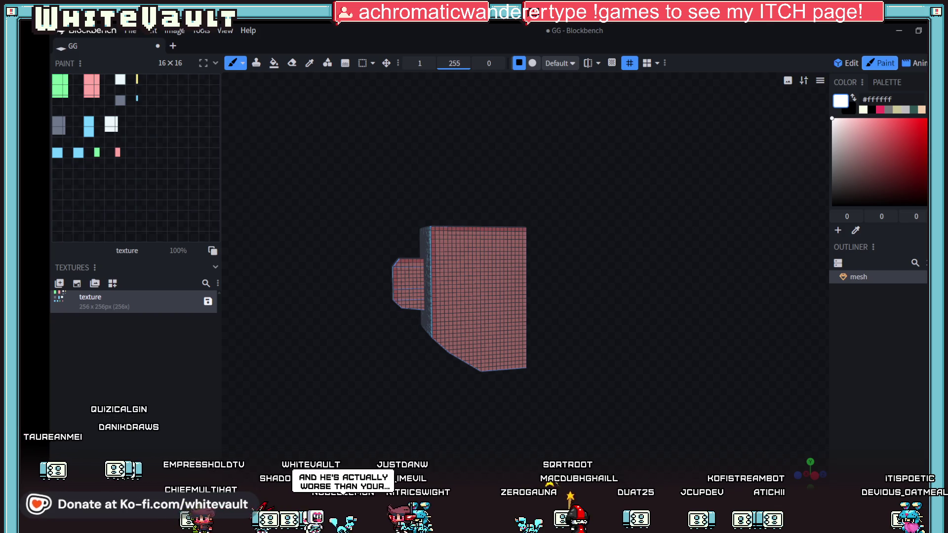
Step: In Aseprite, paint two dark blue horizontal bars with an 8-pixel brush
key("alt+Tab")
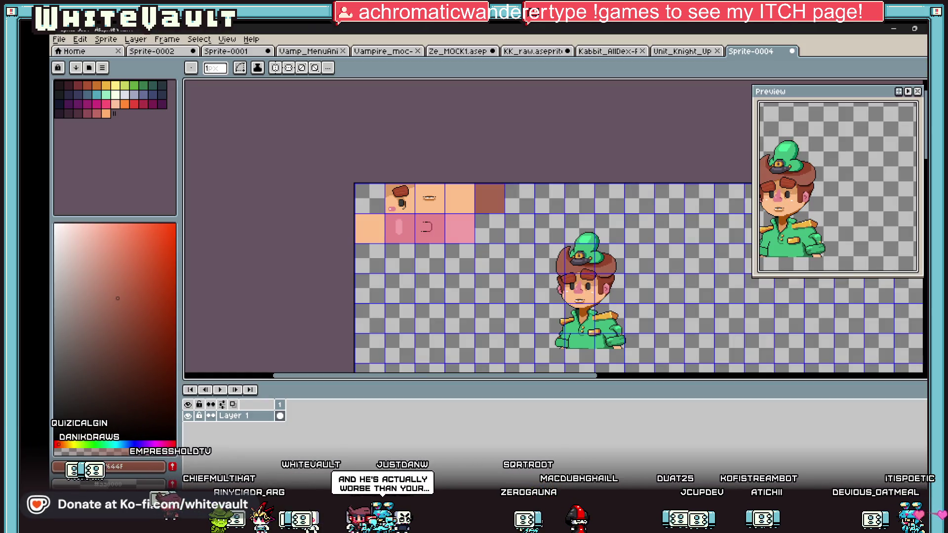
scroll(451, 333, "up", 5)
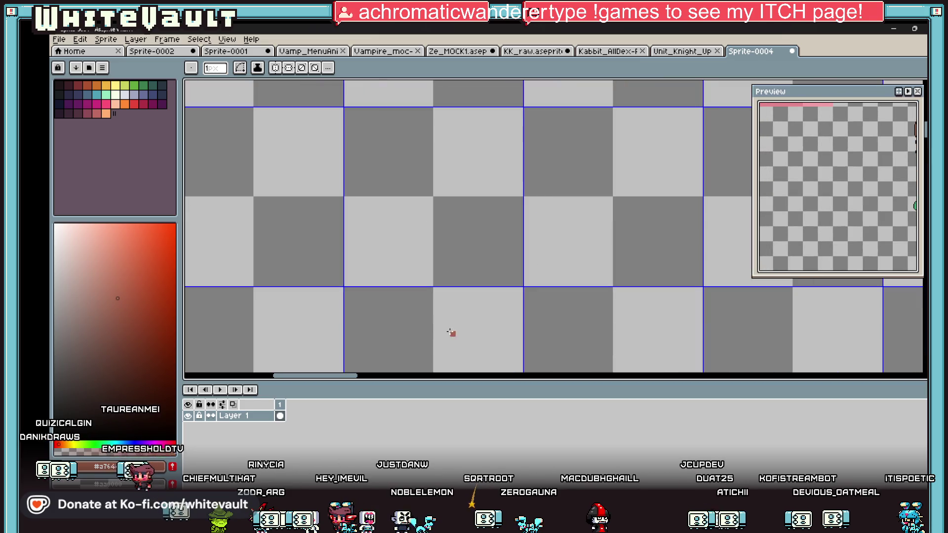
left_click(162, 87)
key("plus")
key("plus")
key("plus")
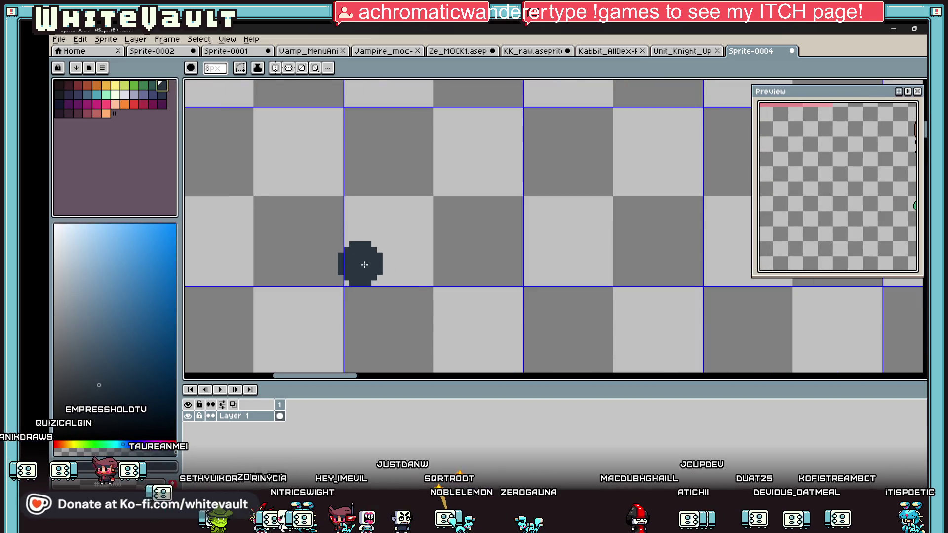
left_click_drag(360, 264, 489, 263)
scroll(505, 264, "down", 1)
left_click_drag(491, 129, 598, 129)
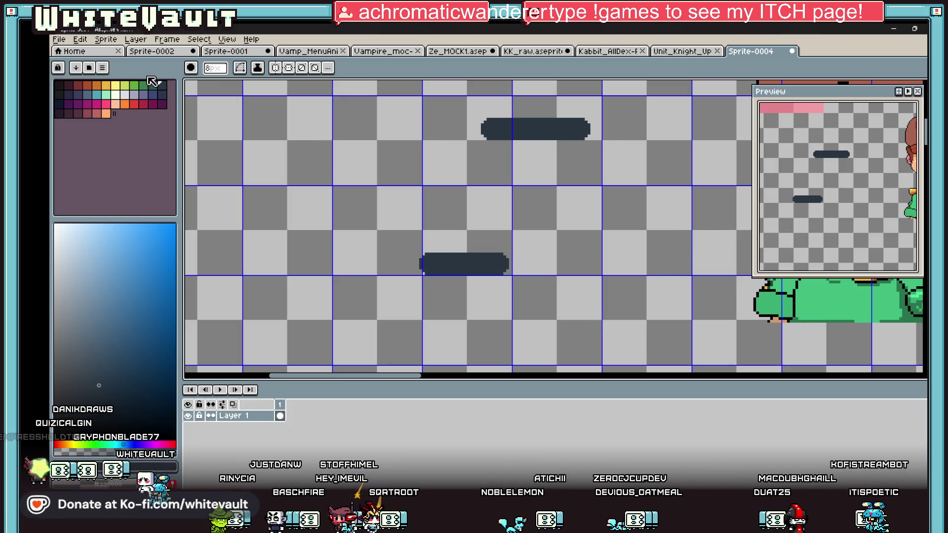
Step: Paint a green vertical stroke and a green dot beside it
left_click(135, 86)
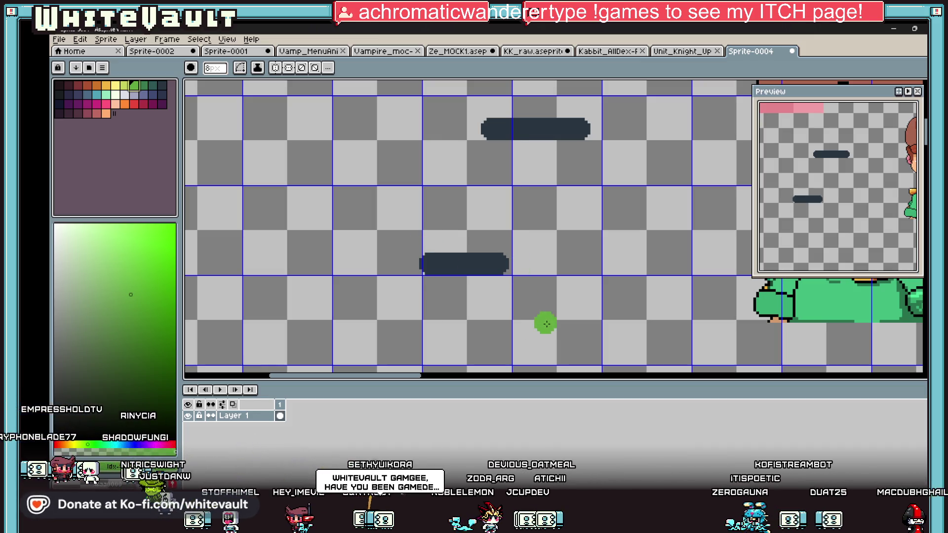
left_click_drag(485, 211, 488, 250)
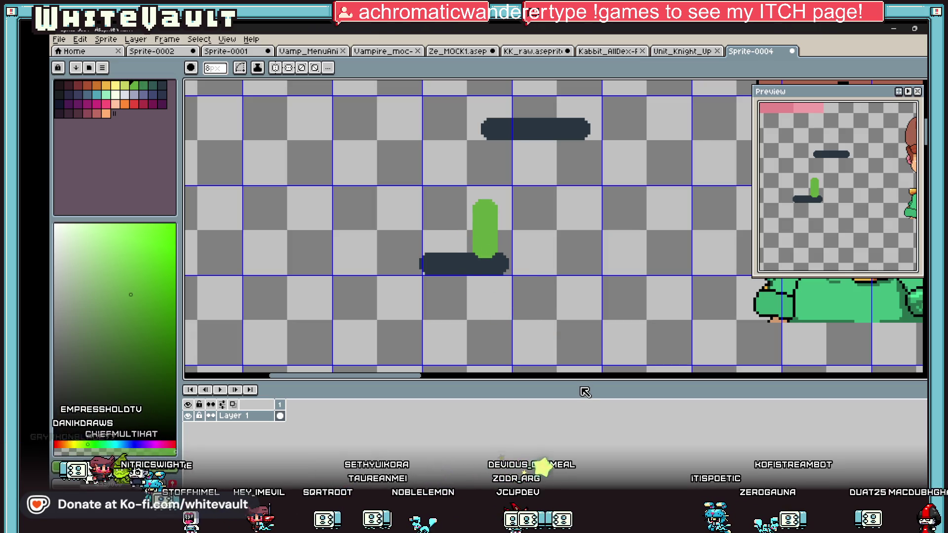
left_click(514, 224)
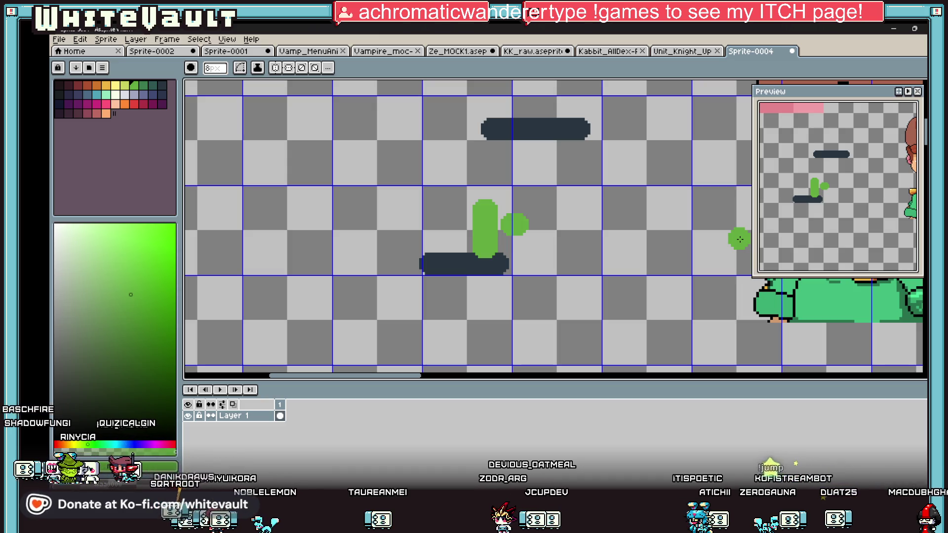
scroll(765, 238, "down", 2)
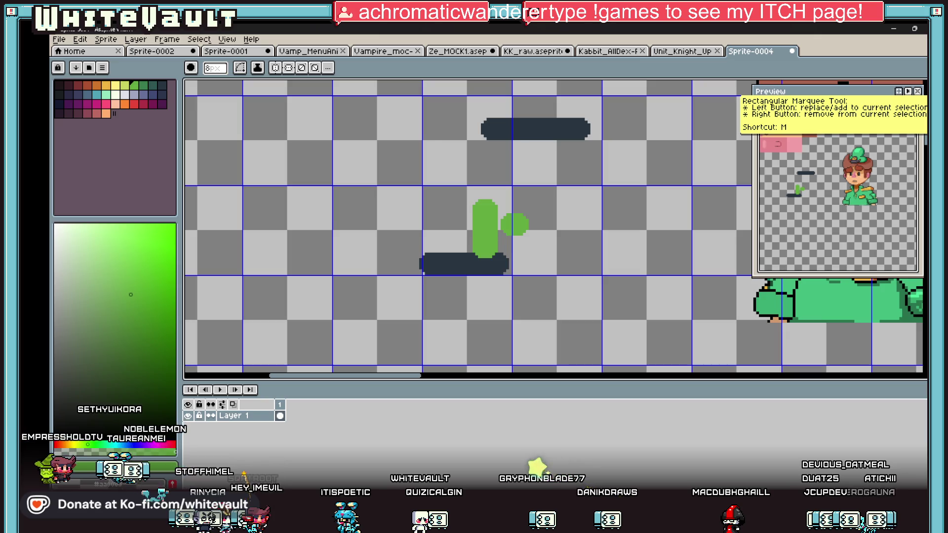
scroll(550, 267, "down", 3)
left_click_drag(543, 245, 526, 270)
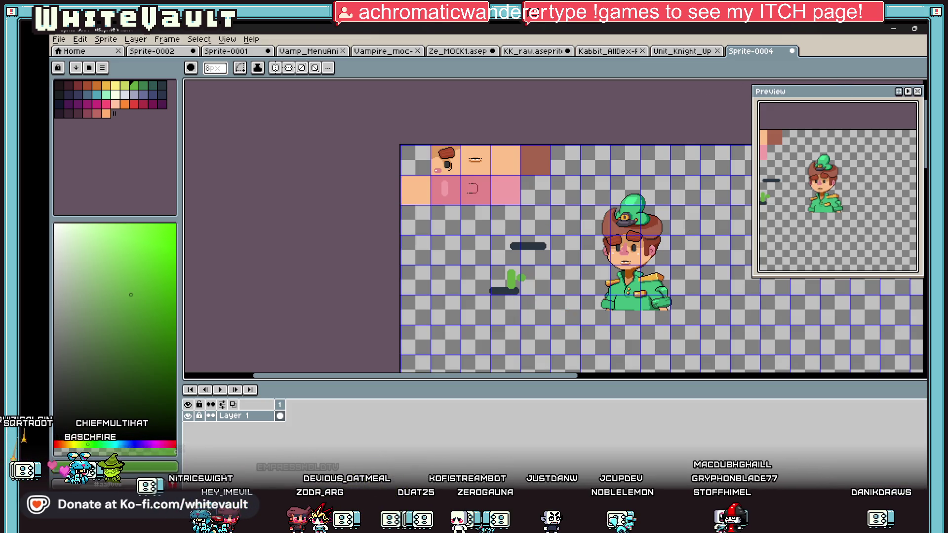
Step: Select the test marks with the Rectangular Marquee and delete them
key("w")
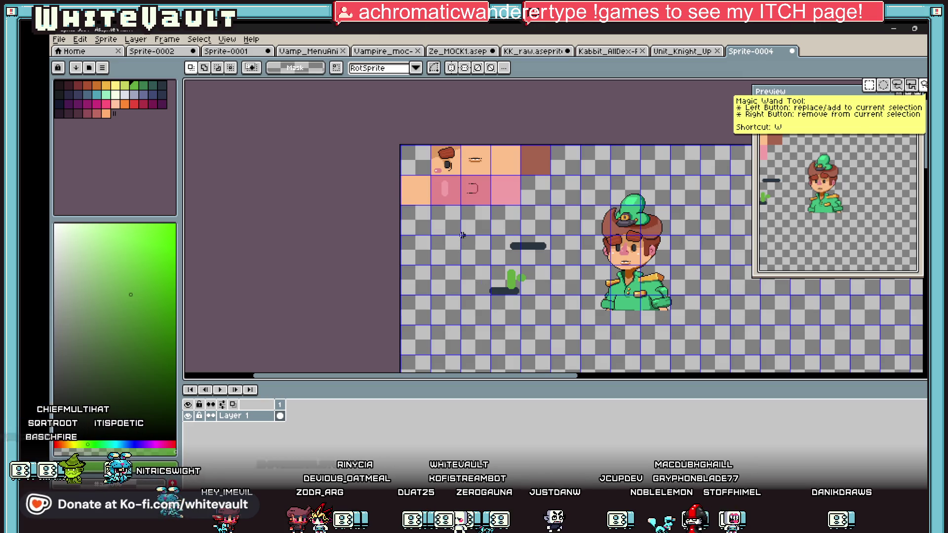
scroll(482, 256, "up", 2)
key("m")
mouse_move(463, 190)
left_mouse_down()
mouse_move(623, 369)
mouse_move(644, 372)
left_mouse_up()
key("Delete")
Step: Return to Blockbench and start saving the new texture to a file
scroll(595, 301, "down", 3)
key("alt+Tab")
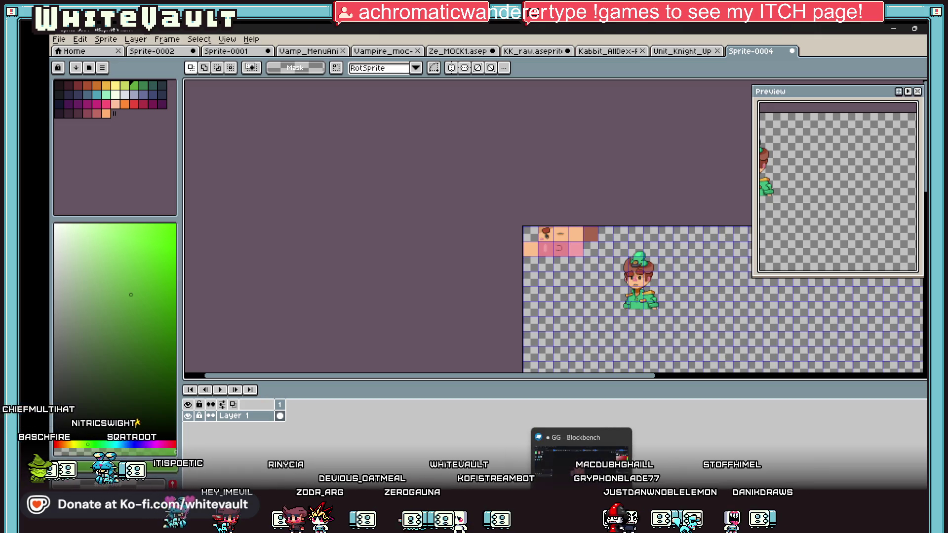
left_click(210, 301)
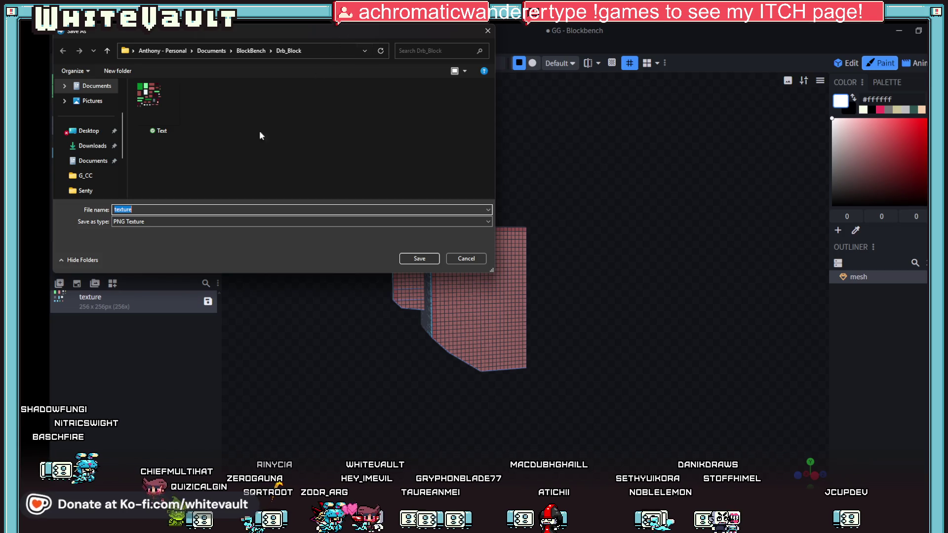
Step: Create a gg folder under BlockBench, save the texture there as gg.png, and show it in File Explorer
left_click(107, 51)
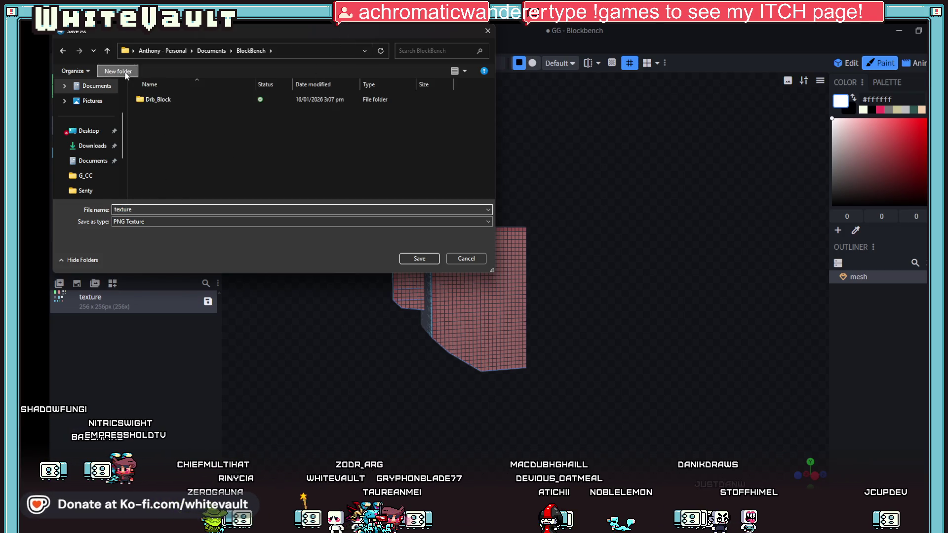
left_click(126, 73)
type("gg")
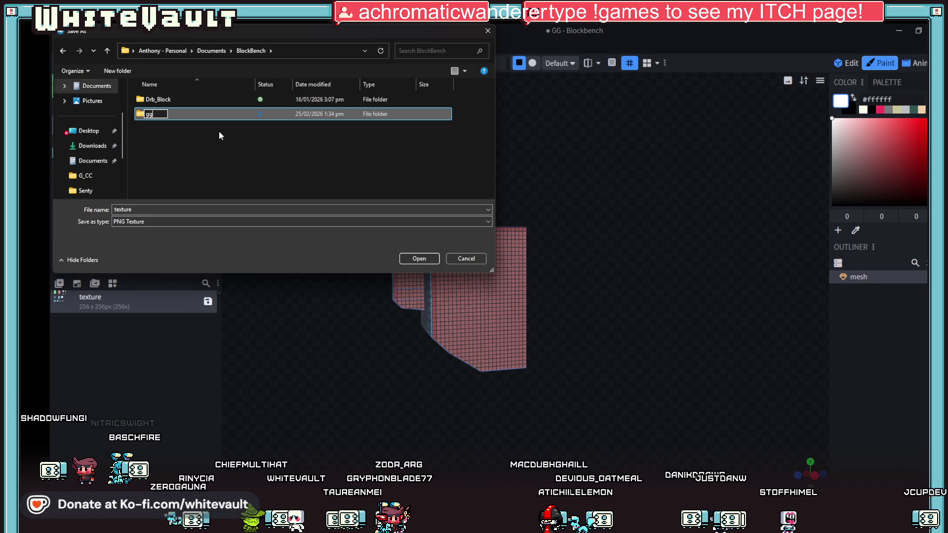
key("Return")
double_click(177, 114)
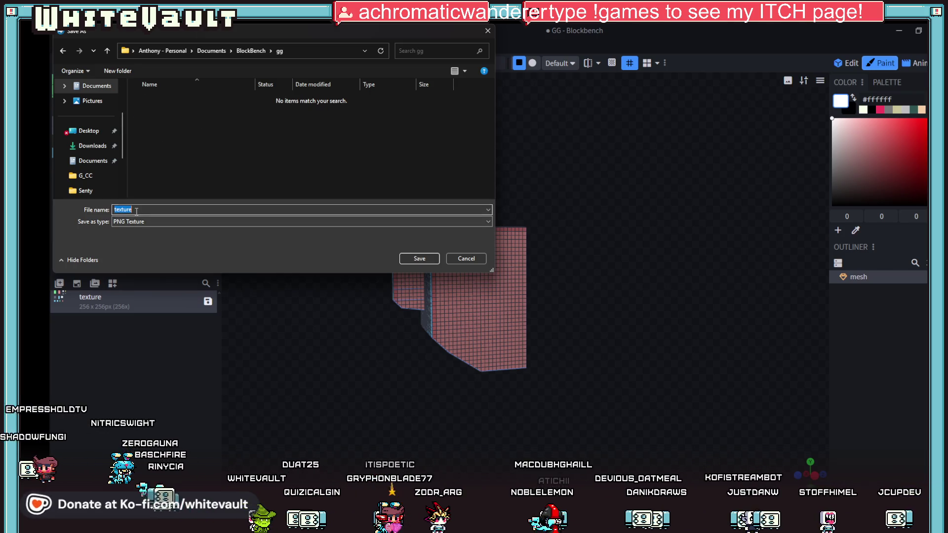
type("g")
left_click(433, 262)
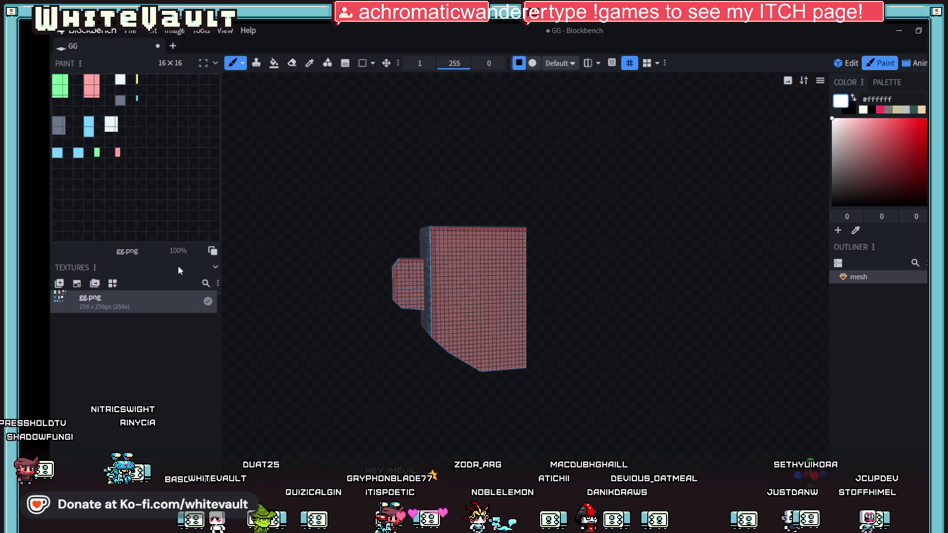
right_click(131, 308)
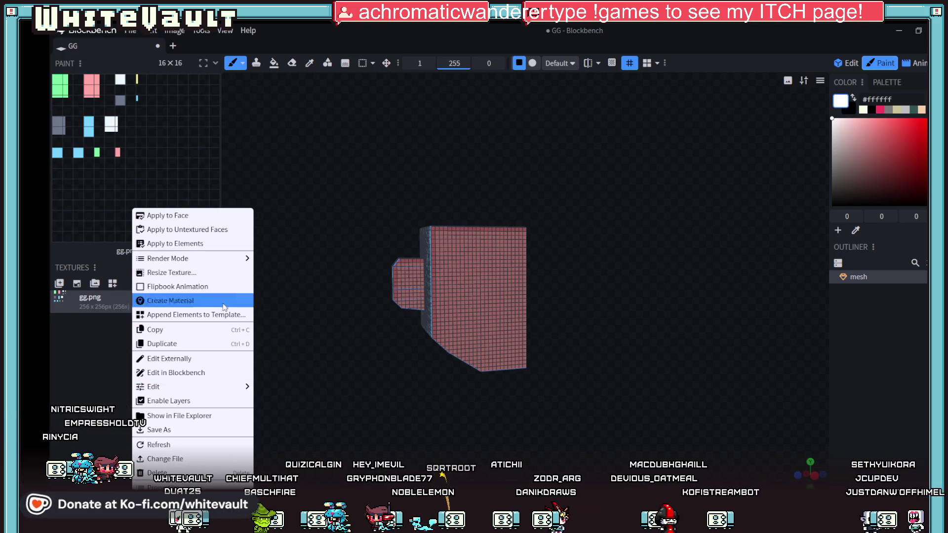
left_click(225, 416)
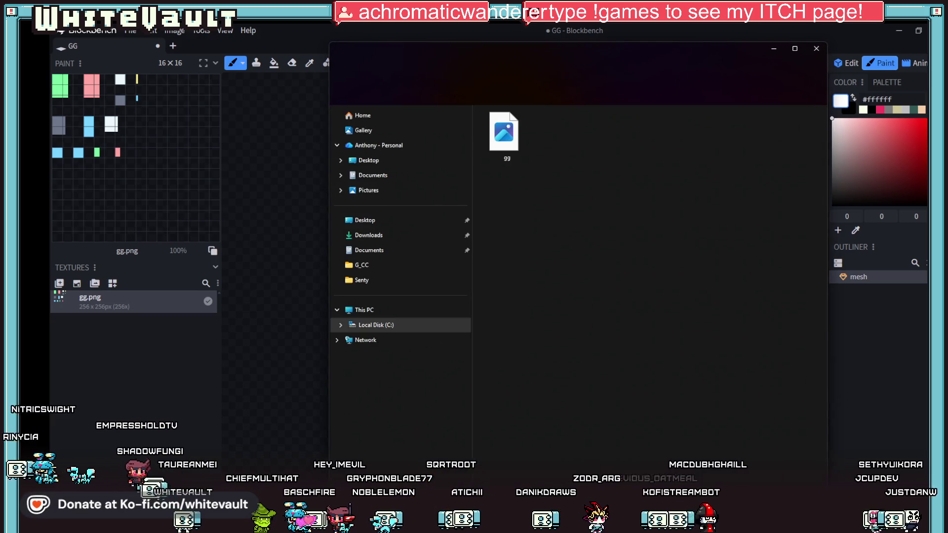
Step: Open the gg image in Aseprite by dragging it from File Explorer
left_click(474, 440)
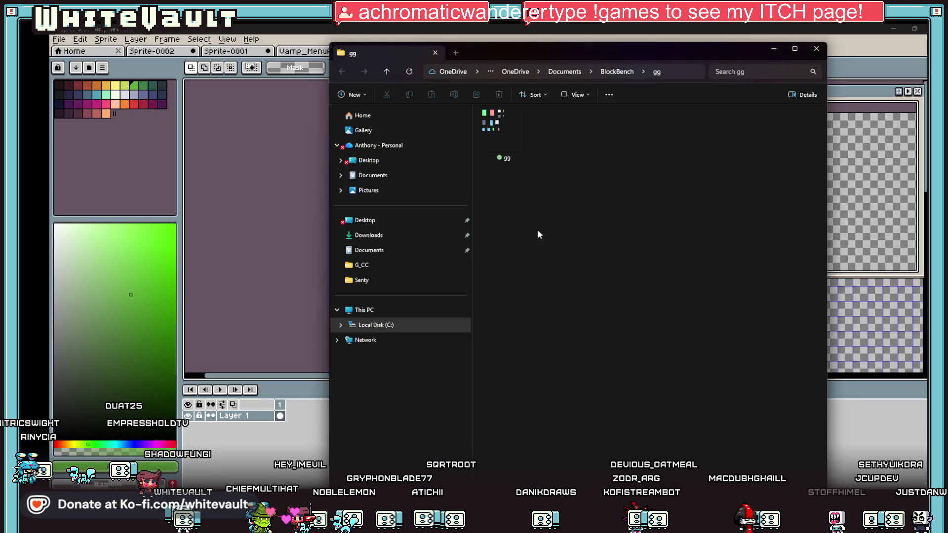
mouse_move(505, 123)
left_mouse_down()
mouse_move(642, 132)
mouse_move(858, 185)
left_mouse_up()
left_click_drag(862, 317, 859, 304)
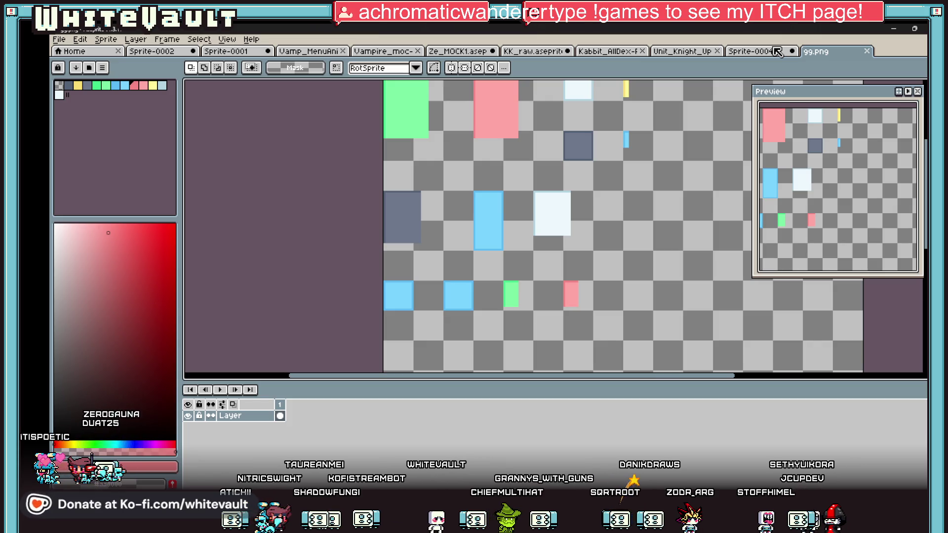
Step: Select the face tile on the Sprite-0004 character sprite sheet
left_click(775, 51)
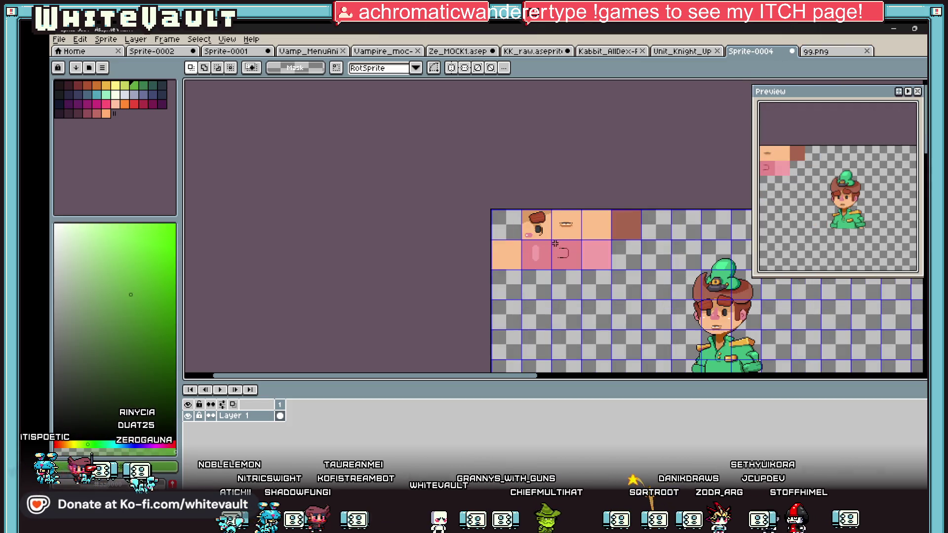
scroll(528, 220, "up", 3)
left_click_drag(517, 203, 575, 217)
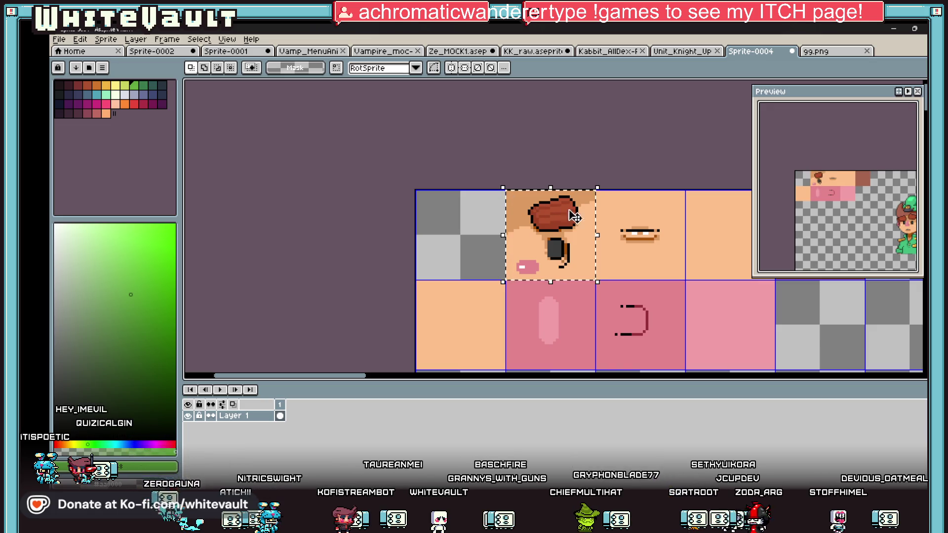
Step: Paste the face tile onto a new layer of gg and position it over the pink square
left_click(819, 54)
scroll(385, 192, "down", 2)
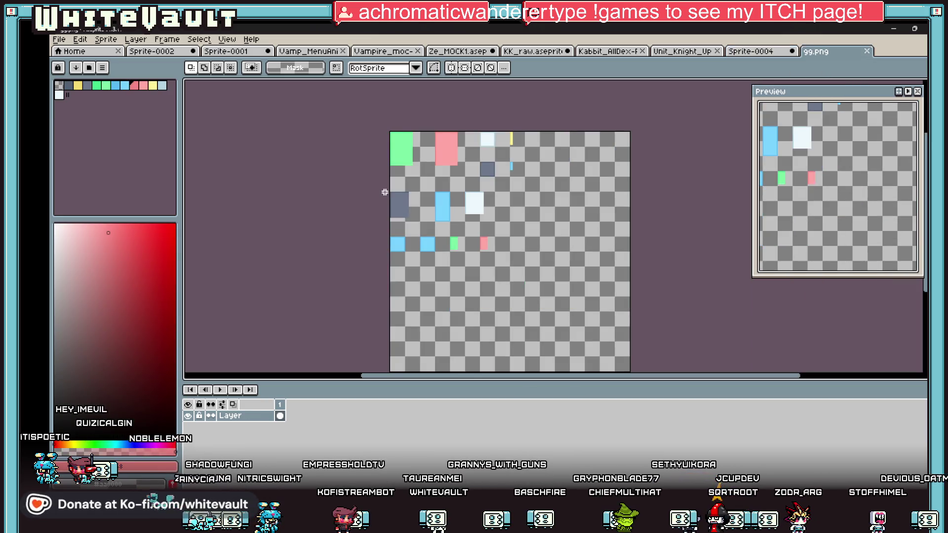
right_click(258, 415)
mouse_move(328, 434)
left_click(365, 432)
scroll(395, 132, "up", 3)
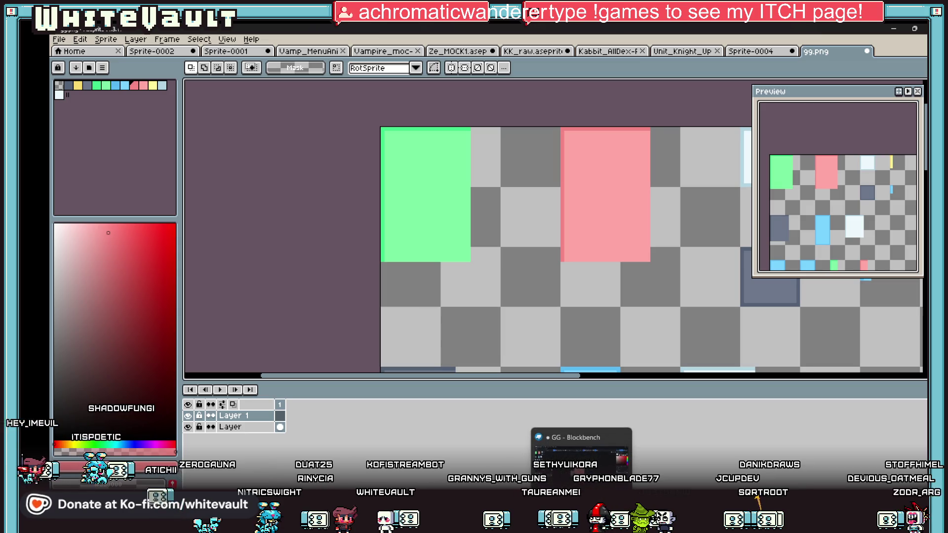
key("v")
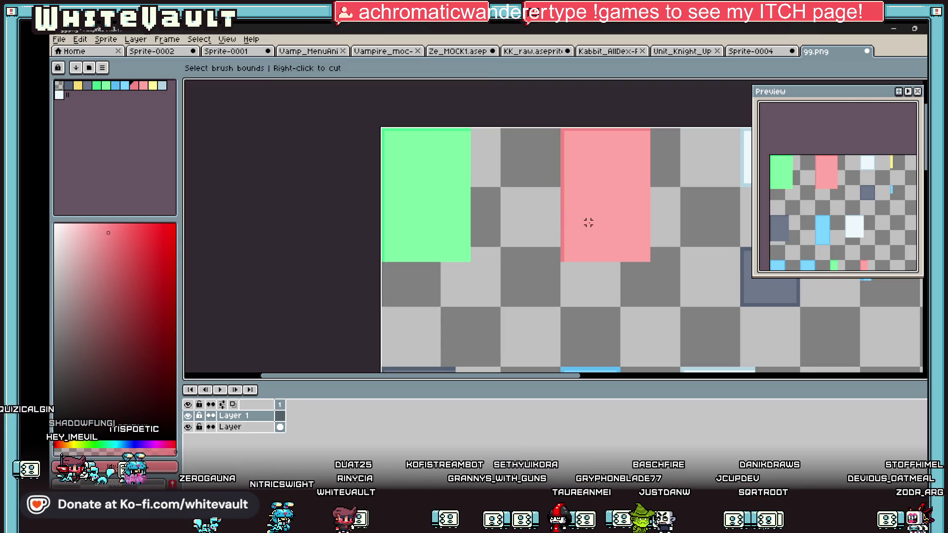
key("ctrl+v")
left_click_drag(569, 218, 617, 219)
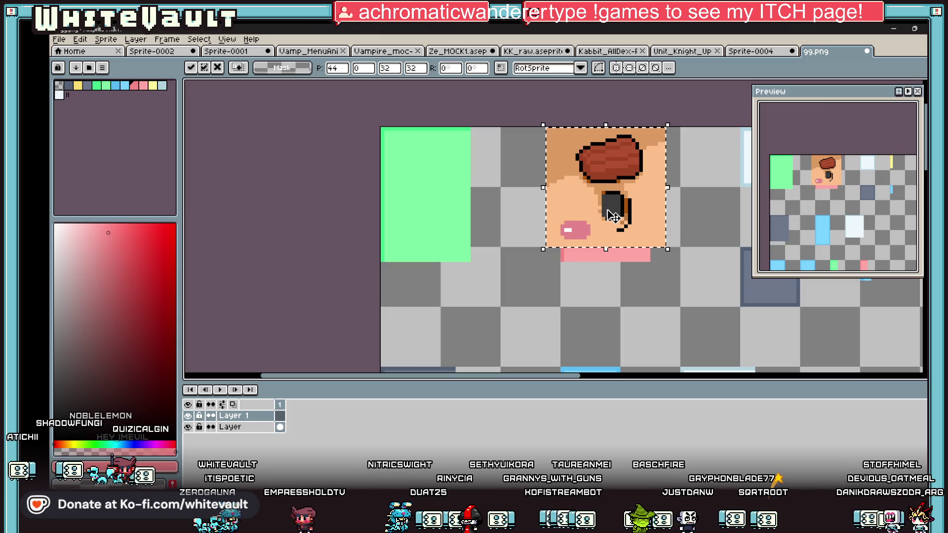
Step: Trim the pasted face, nudging the lips and chin and erasing leftover pixels to its right
scroll(611, 207, "up", 4)
key("m")
left_click_drag(475, 217, 589, 283)
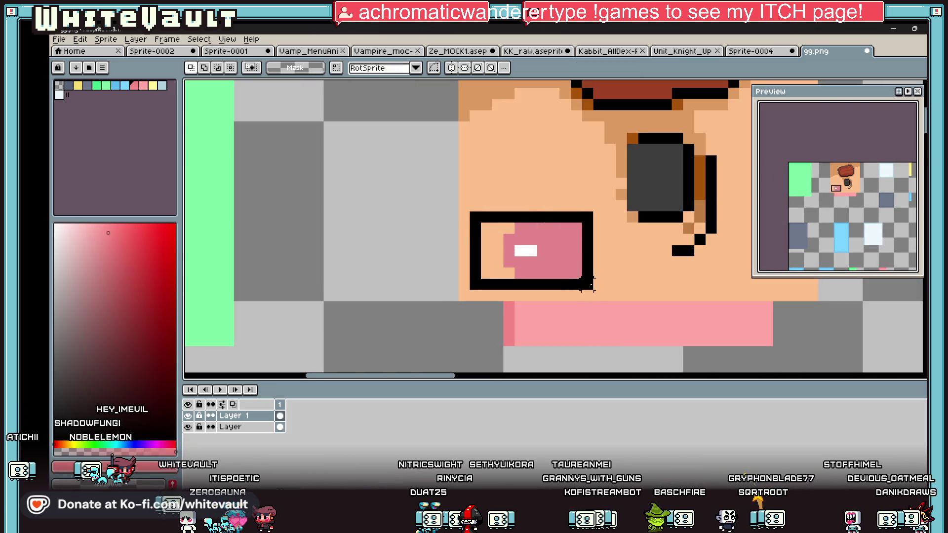
scroll(585, 269, "down", 2)
mouse_move(495, 104)
left_mouse_down()
mouse_move(507, 253)
mouse_move(522, 269)
left_mouse_up()
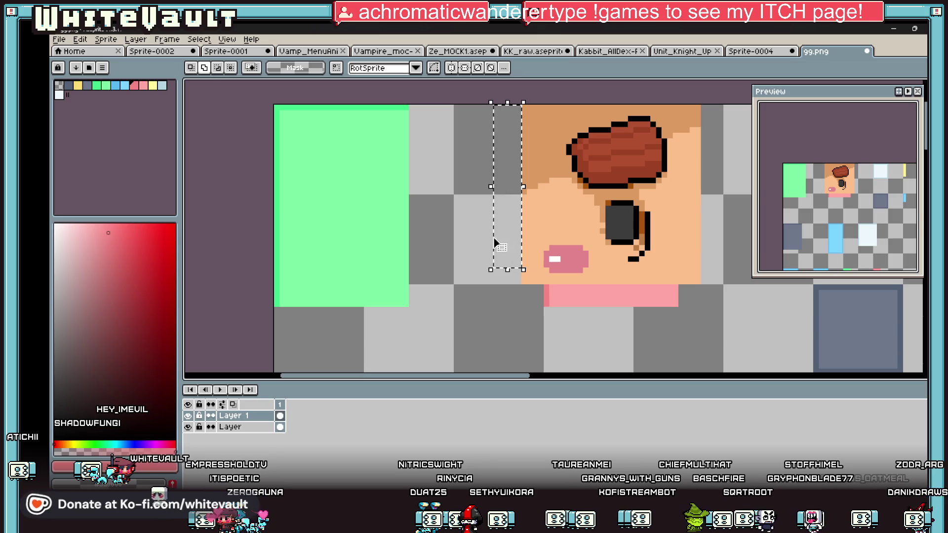
left_click_drag(462, 239, 608, 326)
left_click_drag(546, 294, 560, 293)
scroll(563, 297, "down", 2)
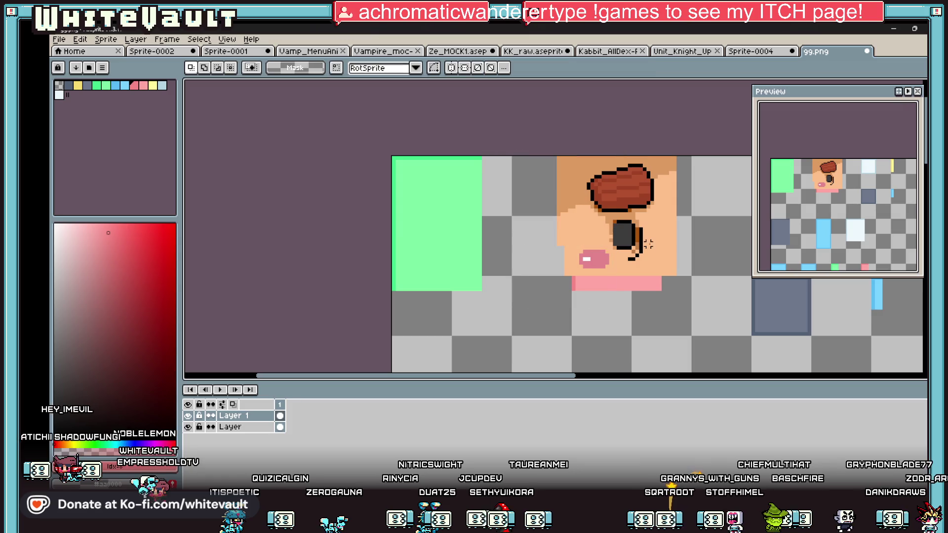
scroll(563, 297, "up", 1)
left_click_drag(722, 144, 655, 337)
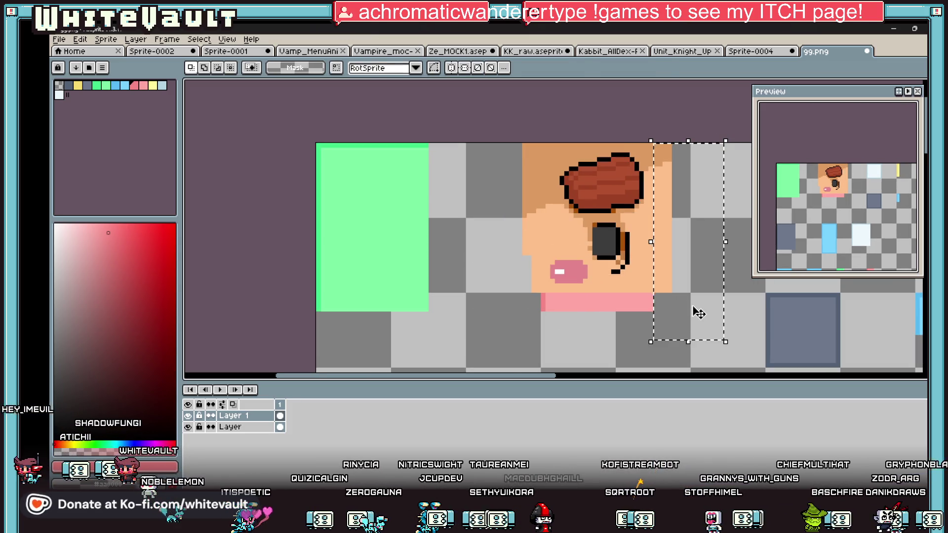
left_click(698, 313)
key("Delete")
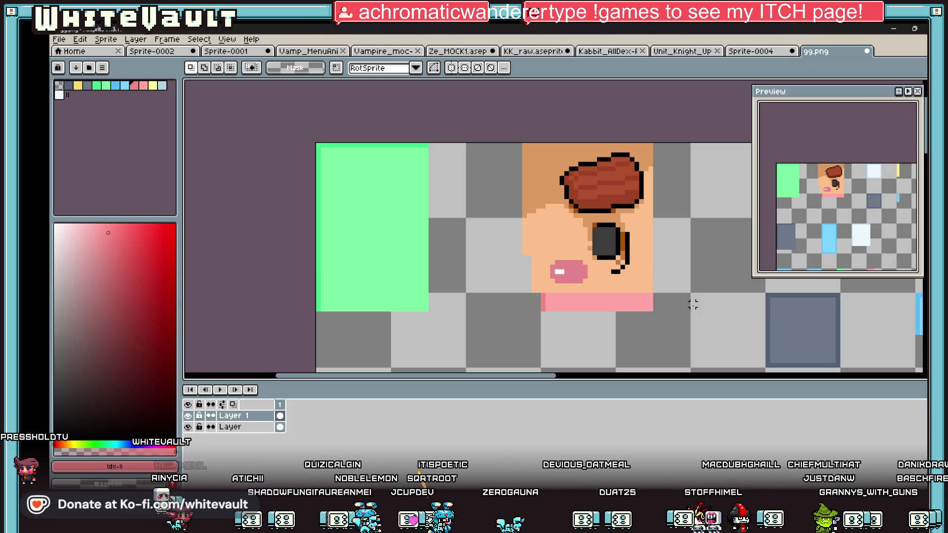
Step: Pick the peach skin tone from the face for the brush
scroll(585, 323, "up", 2)
key("i")
left_click(524, 256)
key("b")
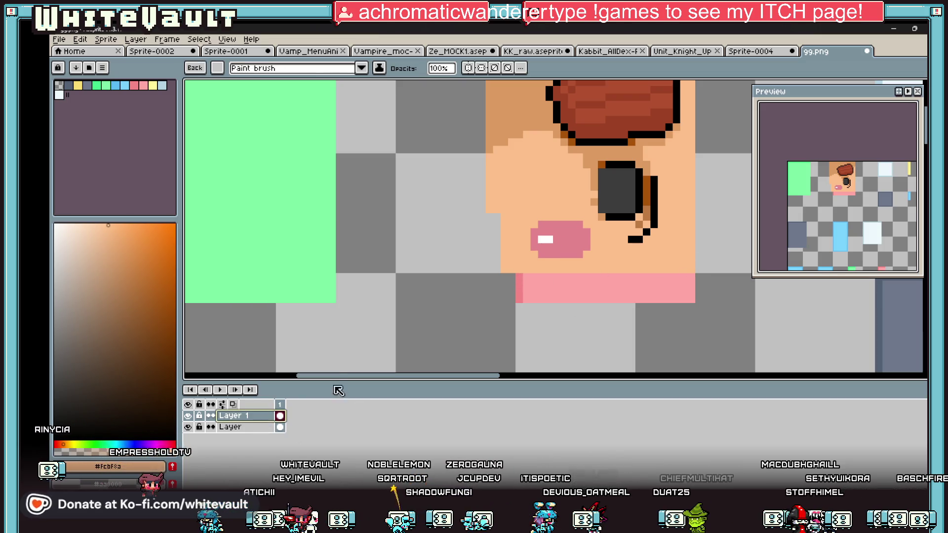
Step: Paint the dark pink column and flood-fill the pink bar below the face with skin tone
scroll(693, 262, "down", 4)
scroll(560, 289, "up", 4)
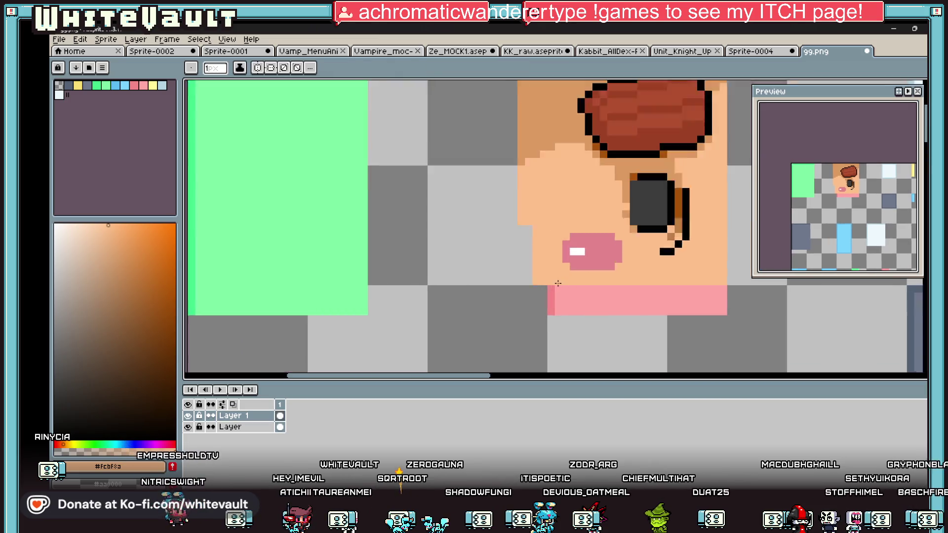
mouse_move(538, 296)
left_mouse_down()
mouse_move(538, 343)
mouse_move(710, 341)
mouse_move(714, 316)
left_mouse_up()
scroll(539, 341, "down", 2)
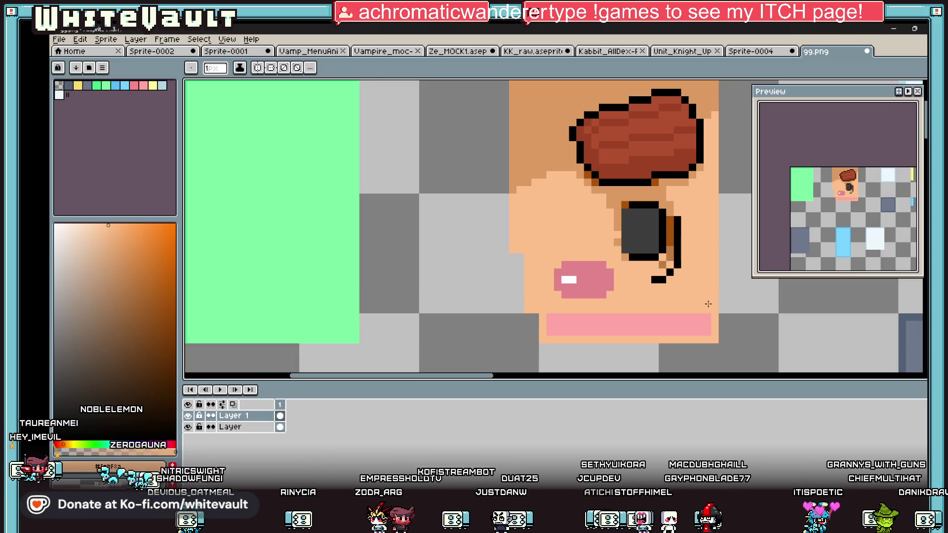
key("g")
left_click(693, 324)
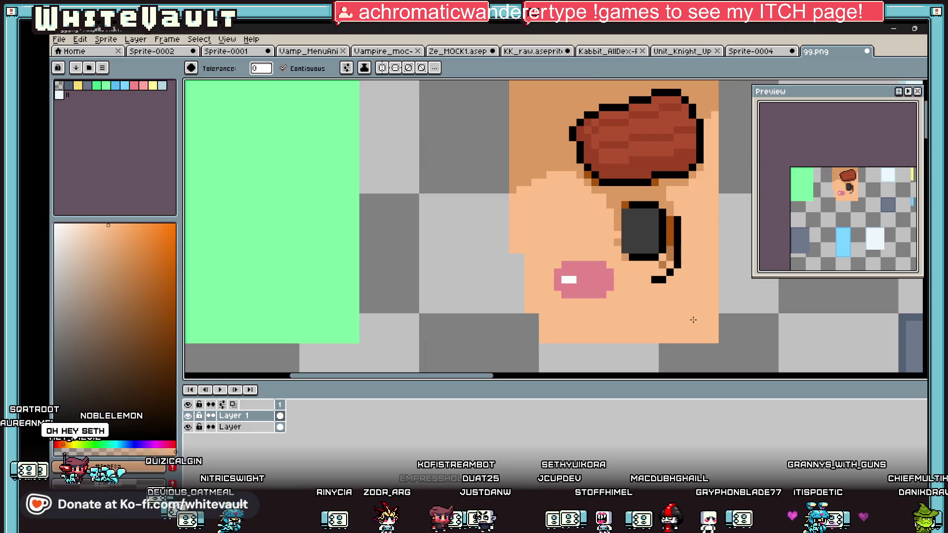
Step: Clear the strip beside the face to transparent
scroll(693, 320, "down", 1)
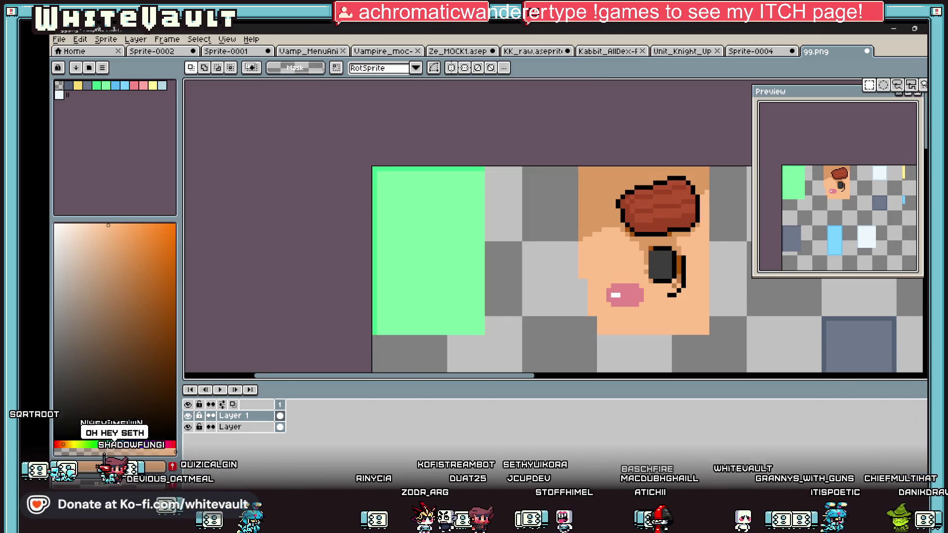
key("m")
mouse_move(529, 165)
left_mouse_down()
mouse_move(588, 355)
mouse_move(597, 358)
left_mouse_up()
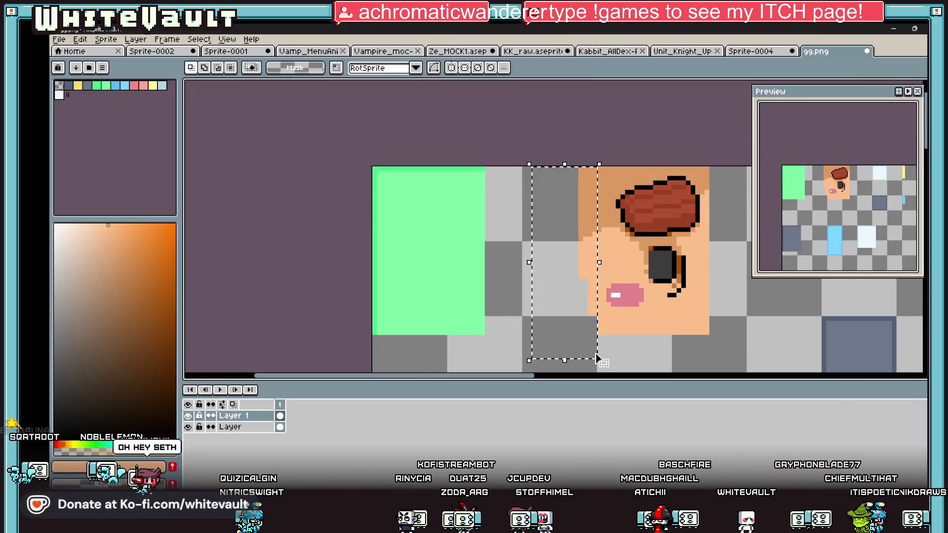
key("Delete")
key("ctrl+d")
Step: Select the mouth and the face patch, then eyedrop the skin colour
scroll(617, 295, "up", 1)
left_click_drag(598, 282, 661, 340)
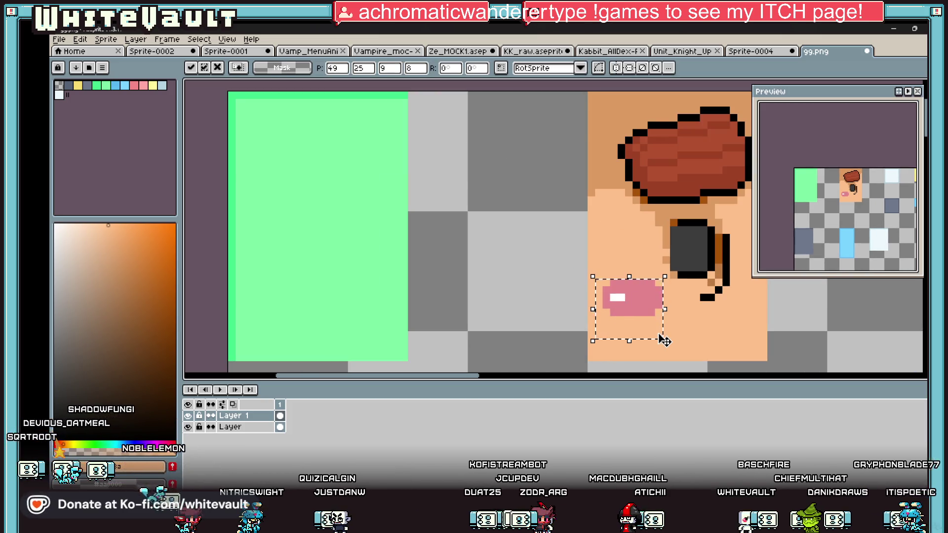
key("ctrl+d")
scroll(645, 307, "down", 4)
key("ctrl+shift+d")
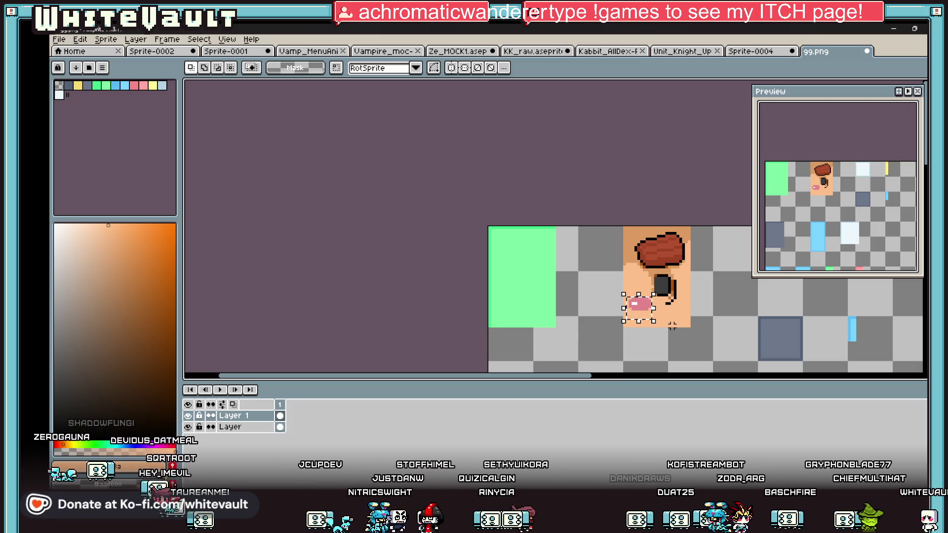
key("ctrl+d")
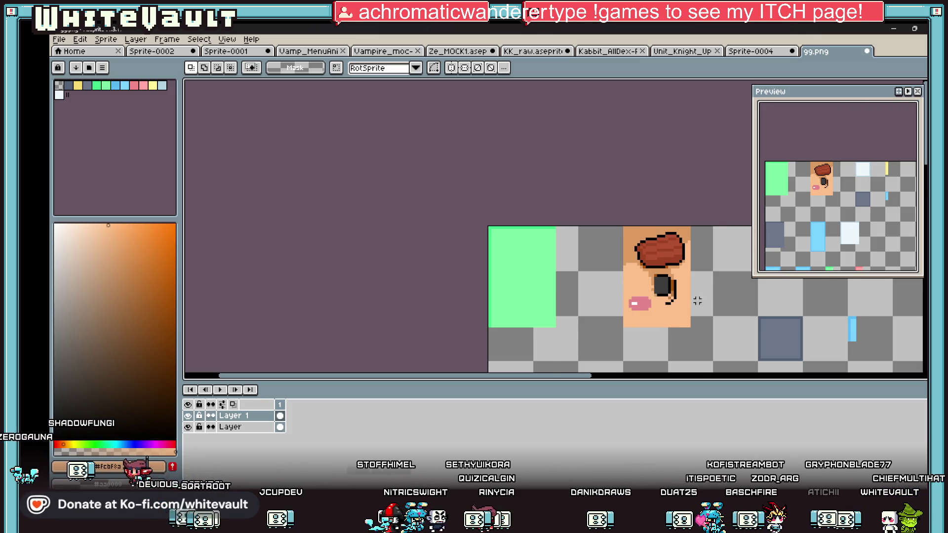
scroll(683, 273, "down", 1)
scroll(685, 267, "up", 2)
mouse_move(603, 183)
left_mouse_down()
mouse_move(651, 308)
mouse_move(694, 318)
left_mouse_up()
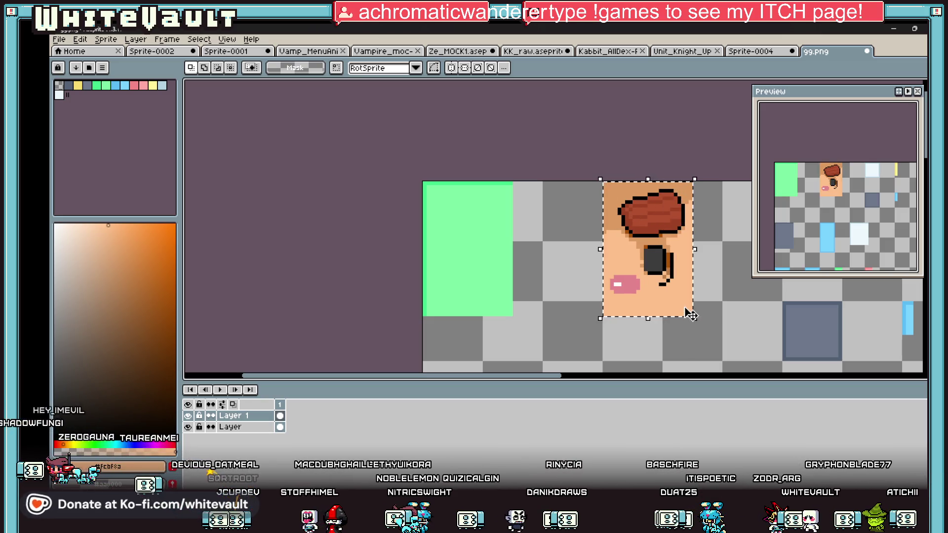
key("i")
key("ctrl+d")
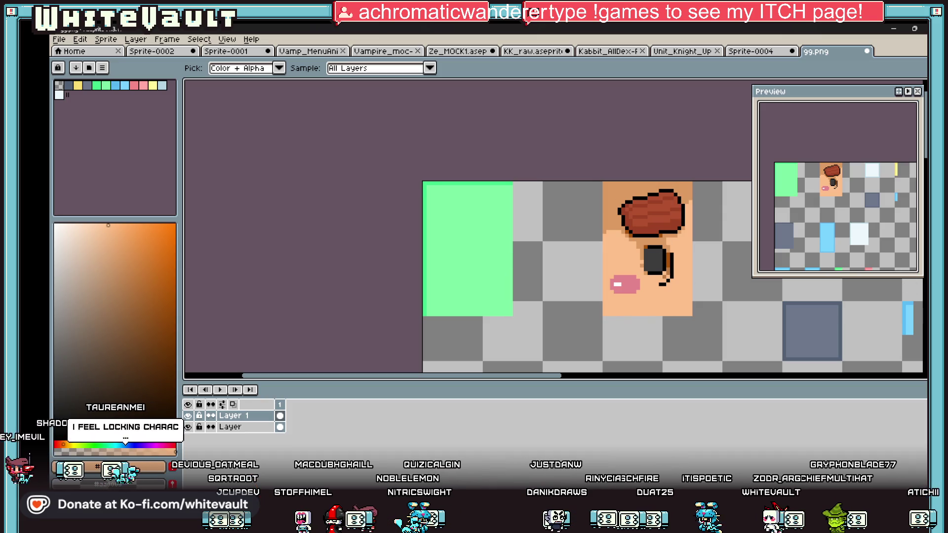
Step: Cover the green block at the top-left with a filled peach rectangle
key("u")
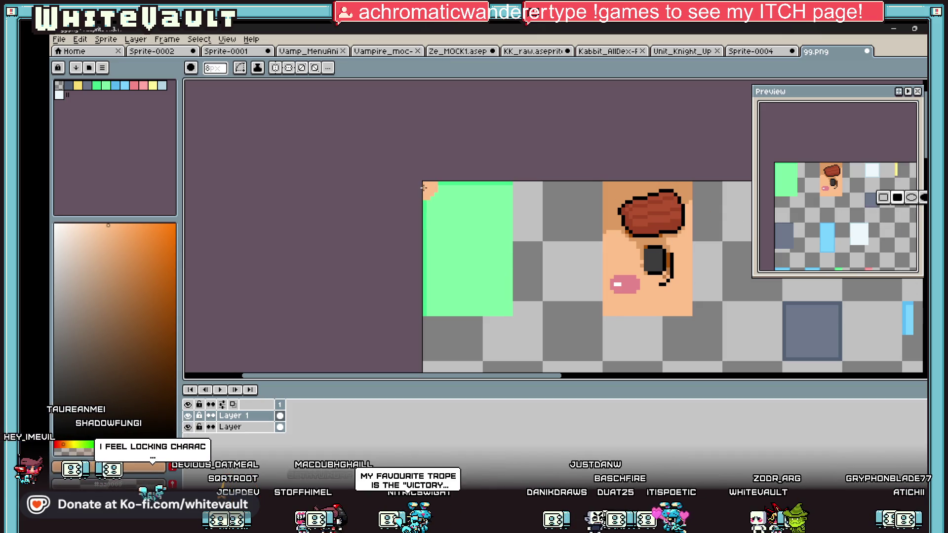
mouse_move(425, 184)
left_mouse_down()
mouse_move(511, 312)
mouse_move(505, 306)
left_mouse_up()
scroll(503, 300, "down", 2)
scroll(531, 287, "up", 1)
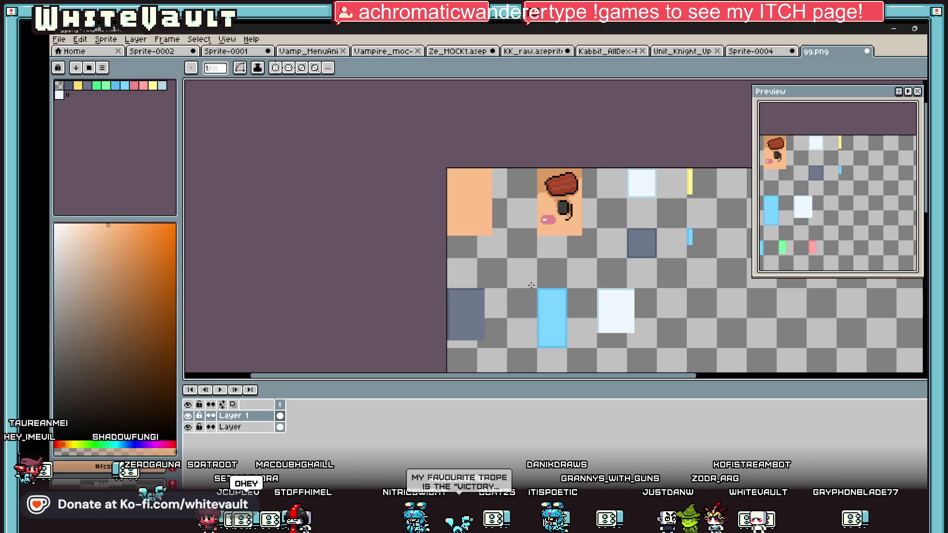
scroll(531, 285, "down", 1)
scroll(527, 300, "up", 1)
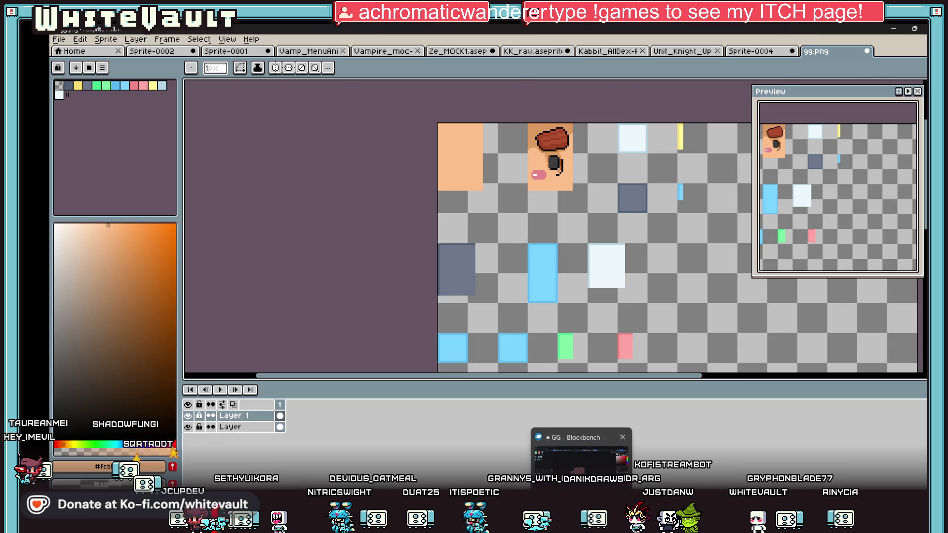
Step: Orbit the Blockbench mesh to check its side, then return to Aseprite
key("alt+Tab")
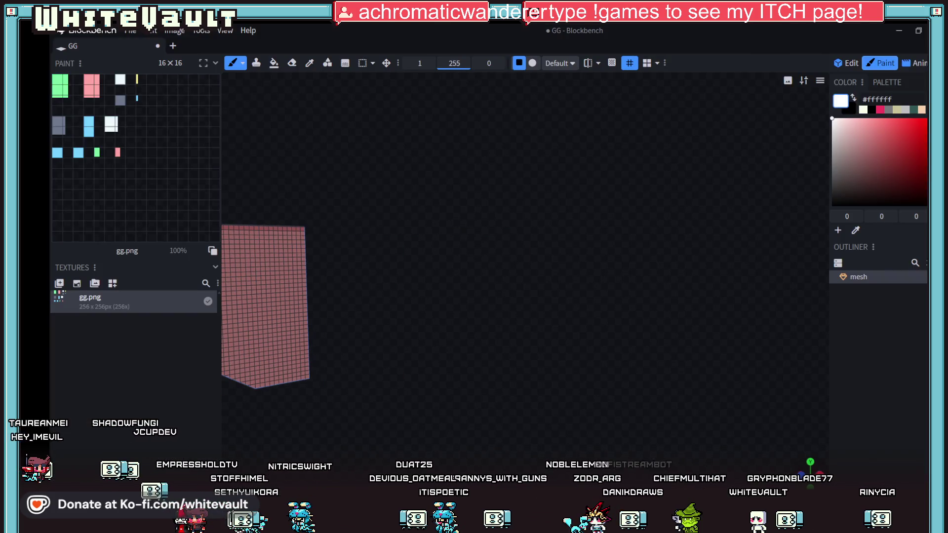
left_click_drag(454, 383, 678, 385)
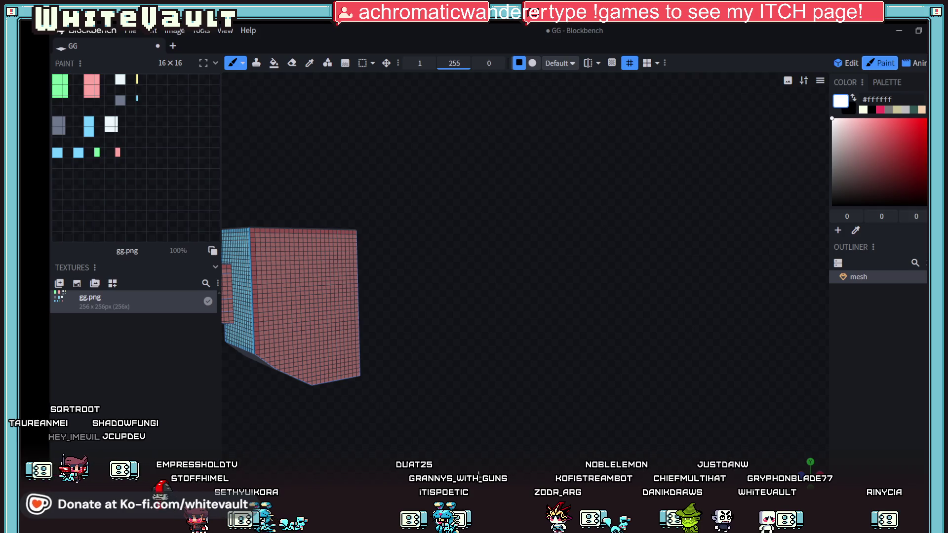
key("alt+Tab")
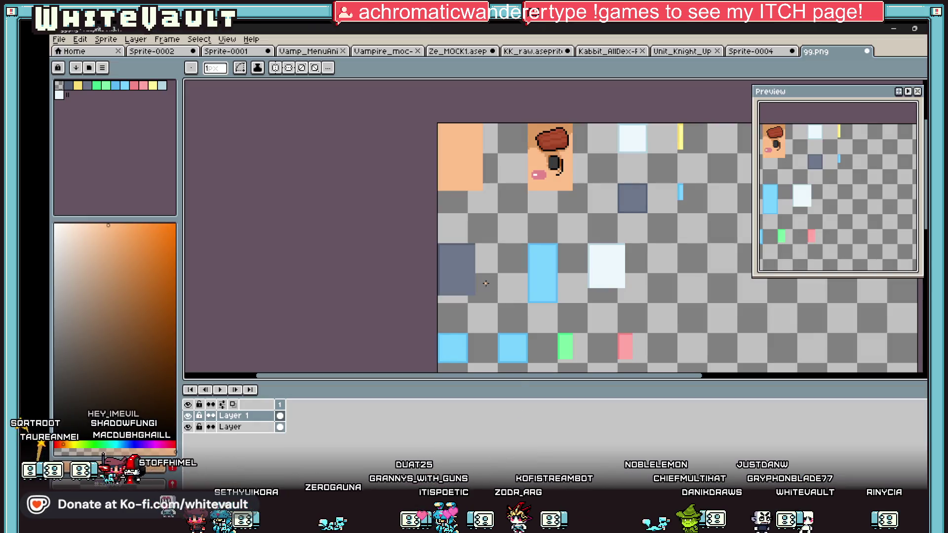
Step: Cover the tall blue block with a filled rectangle in the picked skin colour
key("i")
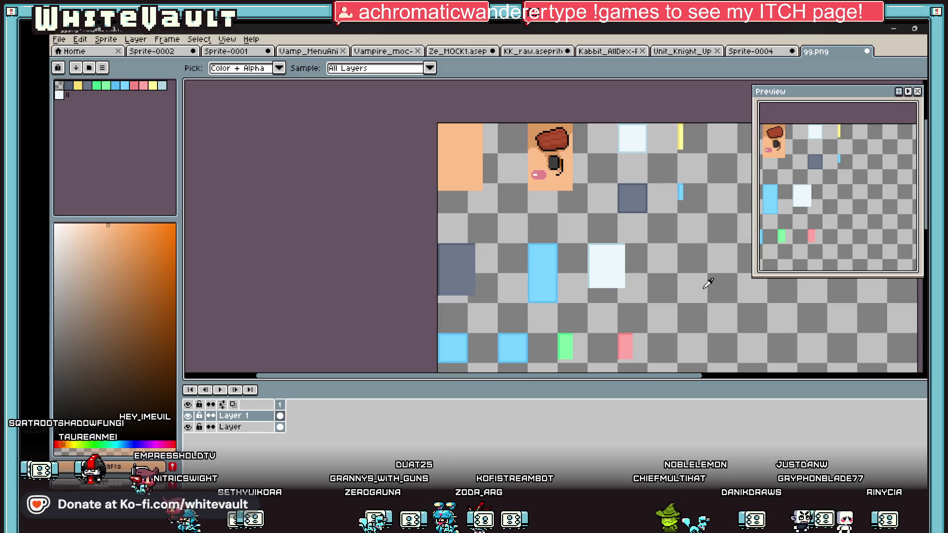
key("u")
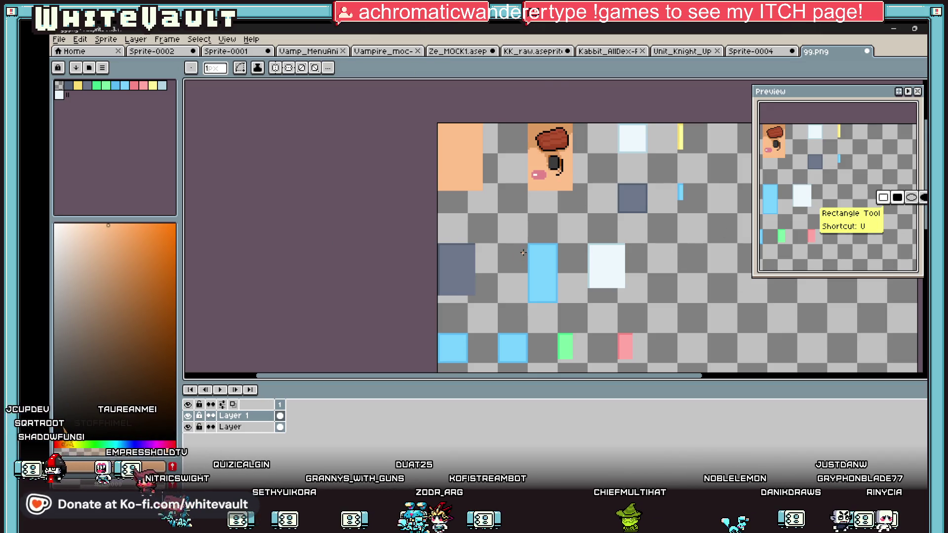
scroll(527, 254, "up", 2)
left_click_drag(531, 235, 588, 349)
scroll(561, 236, "down", 2)
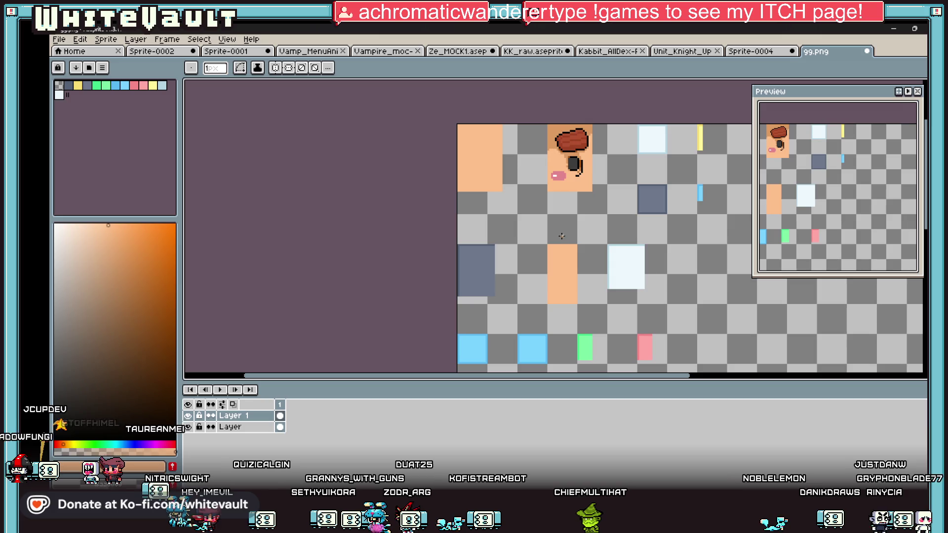
Step: Move a one-pixel strip onto the lower block and stretch it across the tile
key("m")
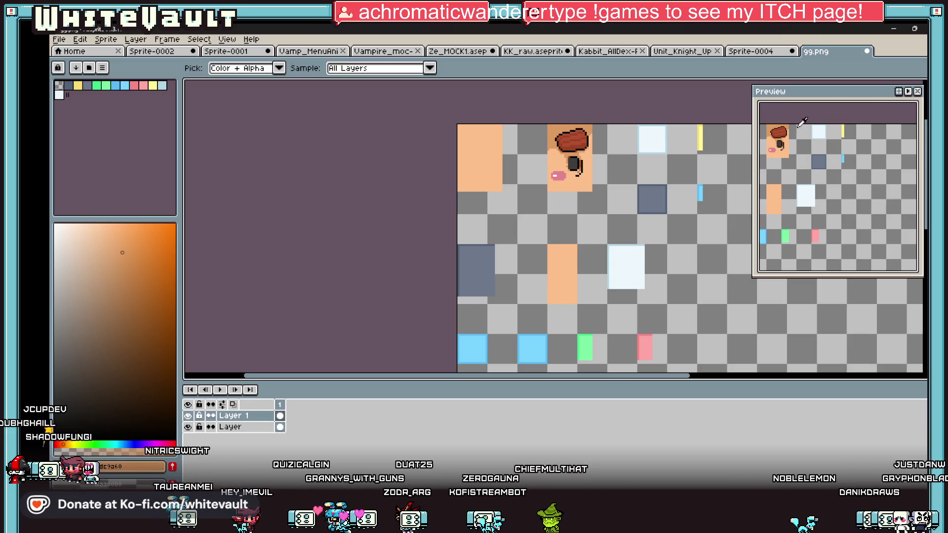
key("shift+q")
scroll(538, 161, "up", 3)
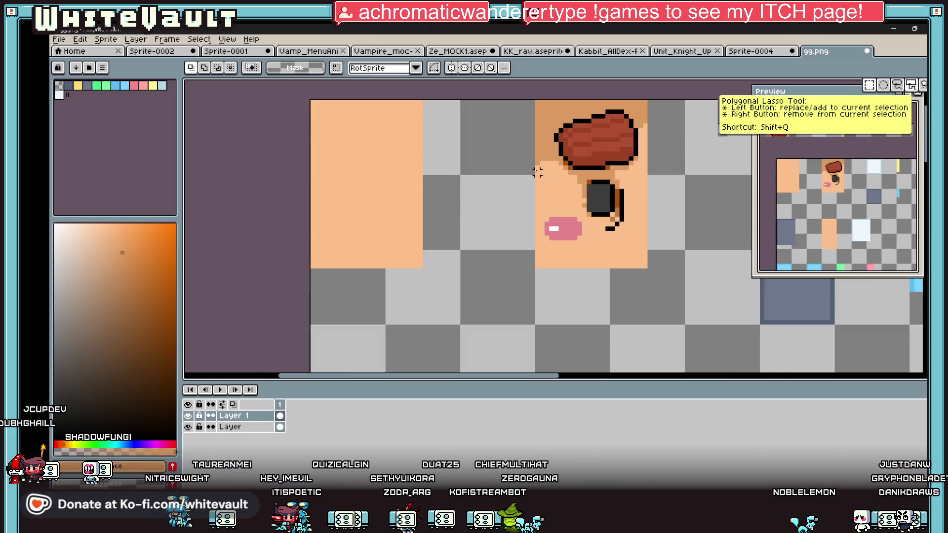
left_click_drag(537, 172, 540, 100)
left_click(539, 136)
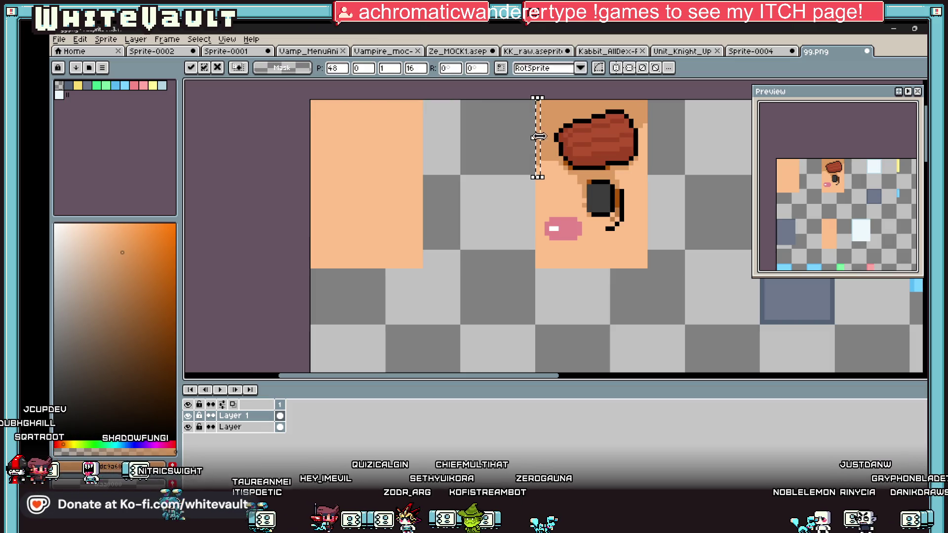
mouse_move(538, 138)
left_mouse_down()
mouse_move(554, 321)
mouse_move(542, 242)
mouse_move(614, 233)
left_mouse_up()
left_click(612, 230)
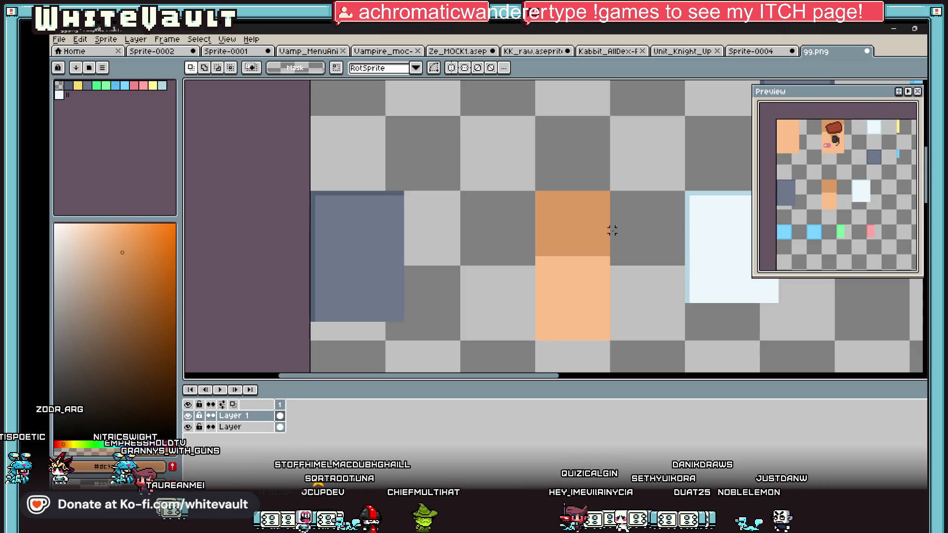
Step: Orbit the head mesh in Blockbench to view the protruding cube
scroll(612, 230, "down", 3)
scroll(690, 216, "up", 2)
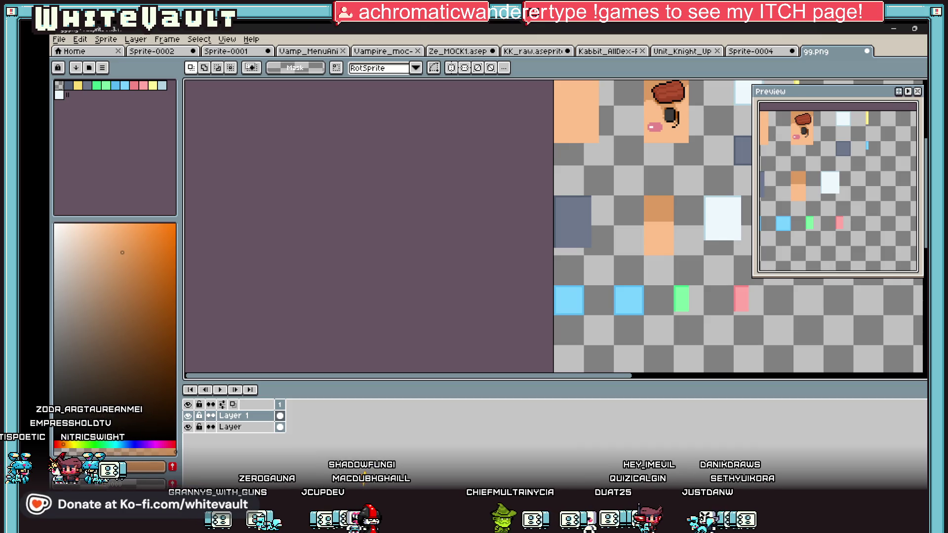
left_click(579, 455)
mouse_move(444, 376)
left_mouse_down()
mouse_move(644, 357)
mouse_move(397, 383)
mouse_move(733, 452)
left_mouse_up()
mouse_move(691, 419)
left_mouse_down()
mouse_move(543, 345)
mouse_move(494, 345)
mouse_move(593, 382)
mouse_move(438, 415)
mouse_move(454, 430)
left_mouse_up()
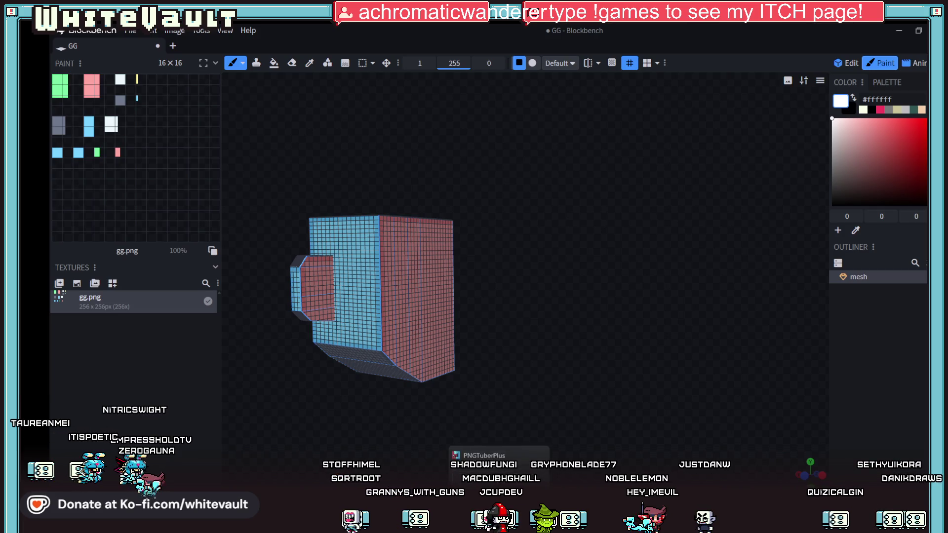
Step: Save gg.png as a flat PNG without layers and view the updated head in Blockbench
left_click(493, 520)
scroll(642, 306, "down", 3)
scroll(668, 324, "up", 2)
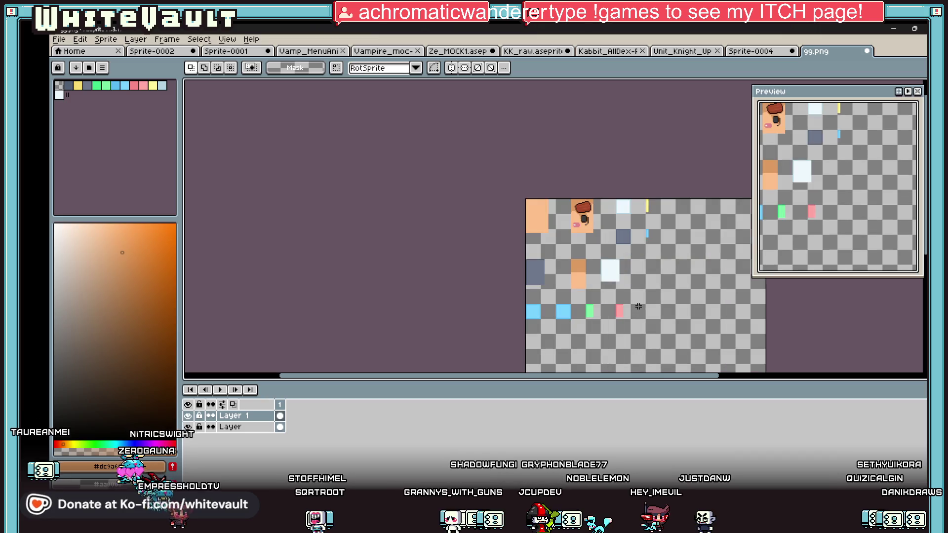
scroll(668, 323, "up", 2)
scroll(630, 243, "up", 1)
scroll(630, 243, "down", 2)
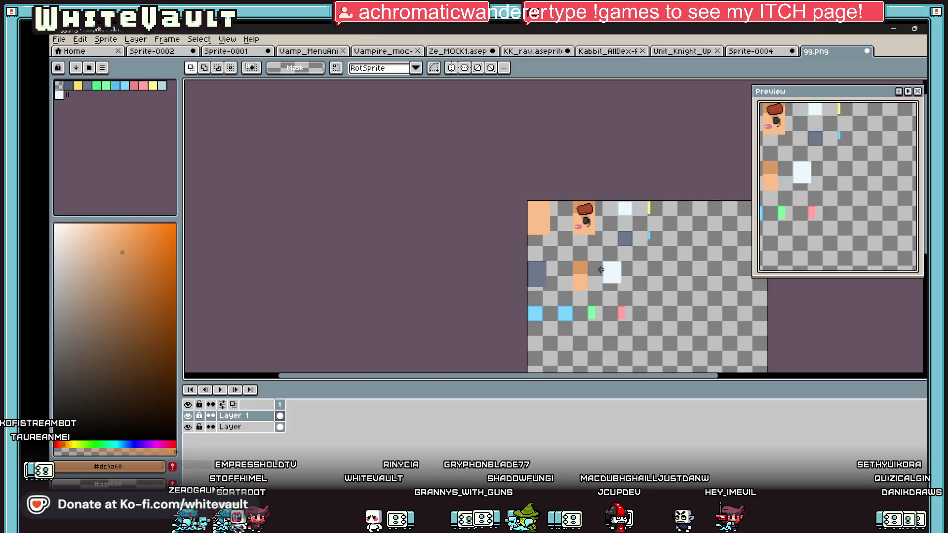
left_click(59, 39)
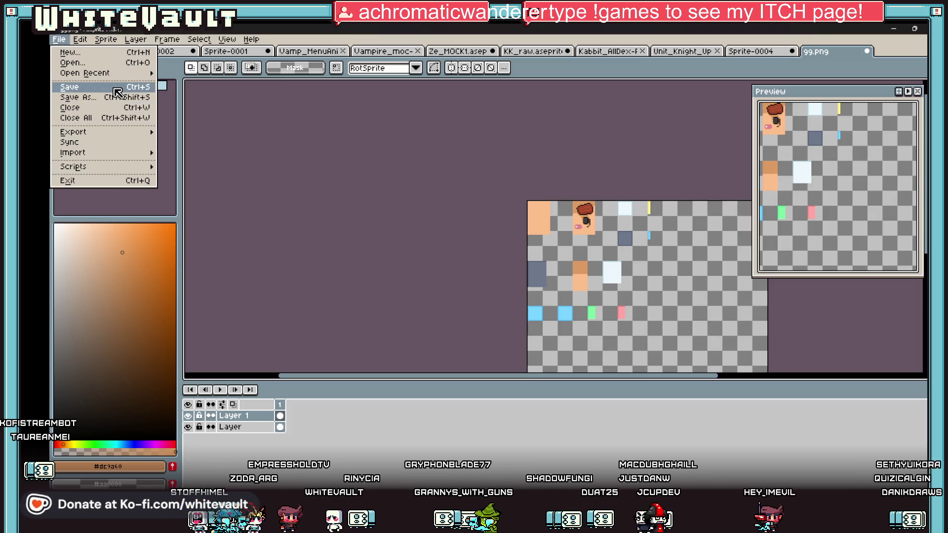
left_click(129, 97)
left_click(469, 322)
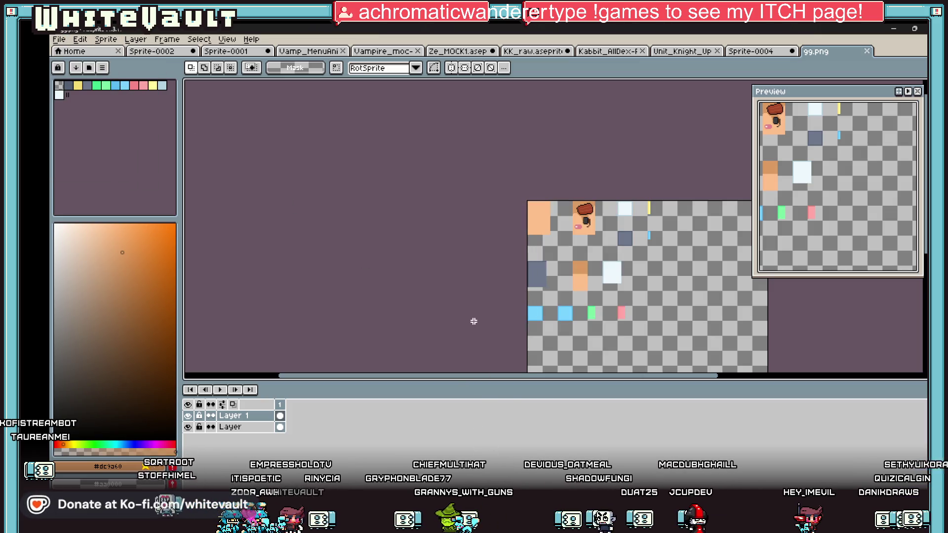
left_click(543, 437)
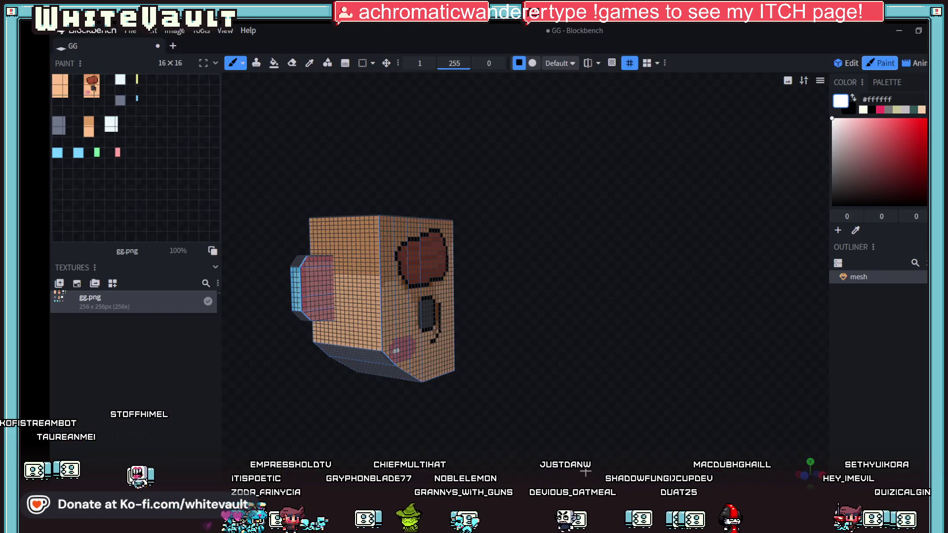
Step: Orbit the head to face front and zoom to inspect the hair, eye and mouth
mouse_move(543, 380)
left_mouse_down()
mouse_move(715, 383)
mouse_move(476, 383)
left_mouse_up()
left_click_drag(797, 395, 533, 395)
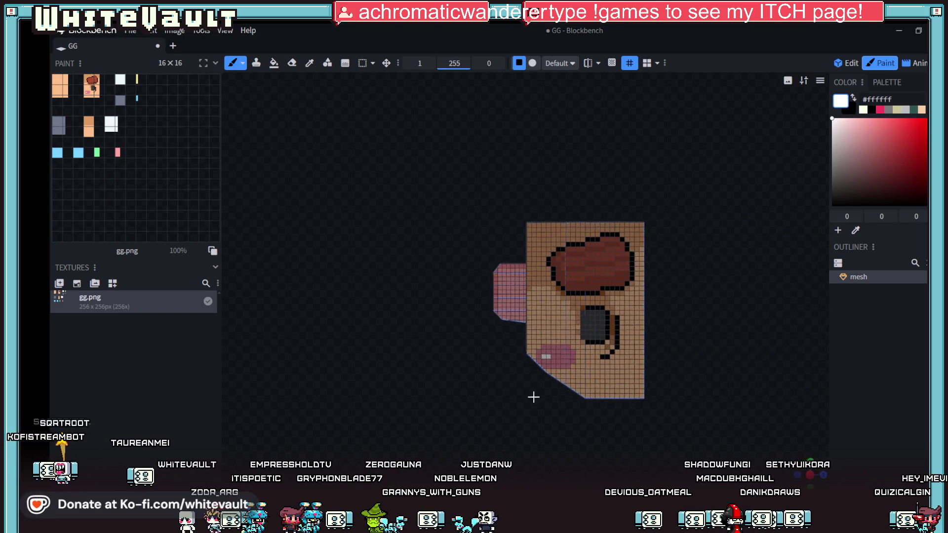
scroll(535, 375, "up", 3)
scroll(706, 433, "down", 2)
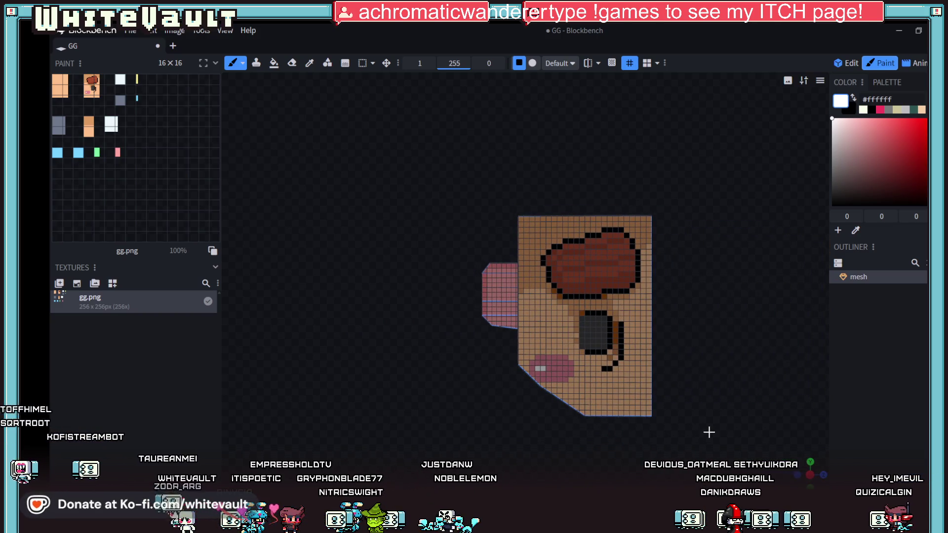